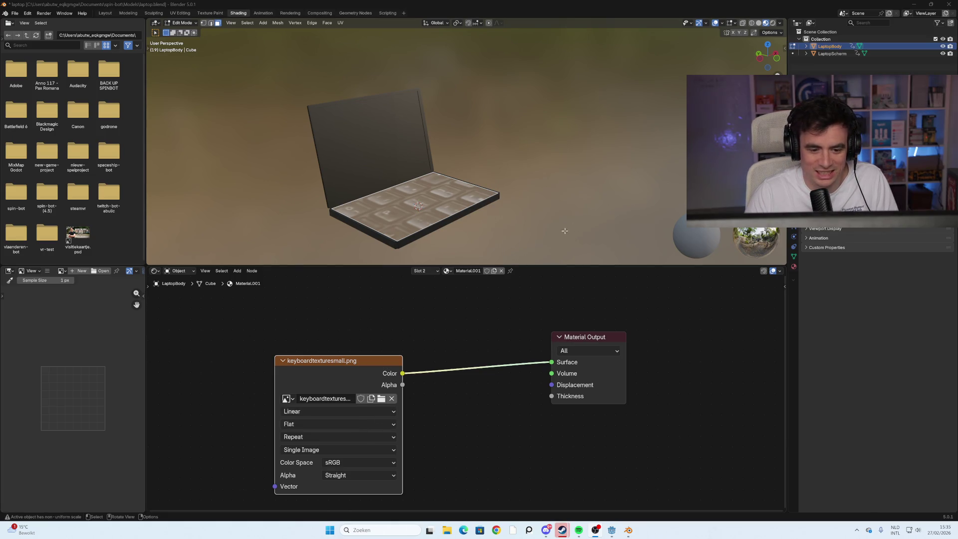
- Open the UV Editing workspace, zoom the image editor out, and switch to vertex selection
left_click(180, 13)
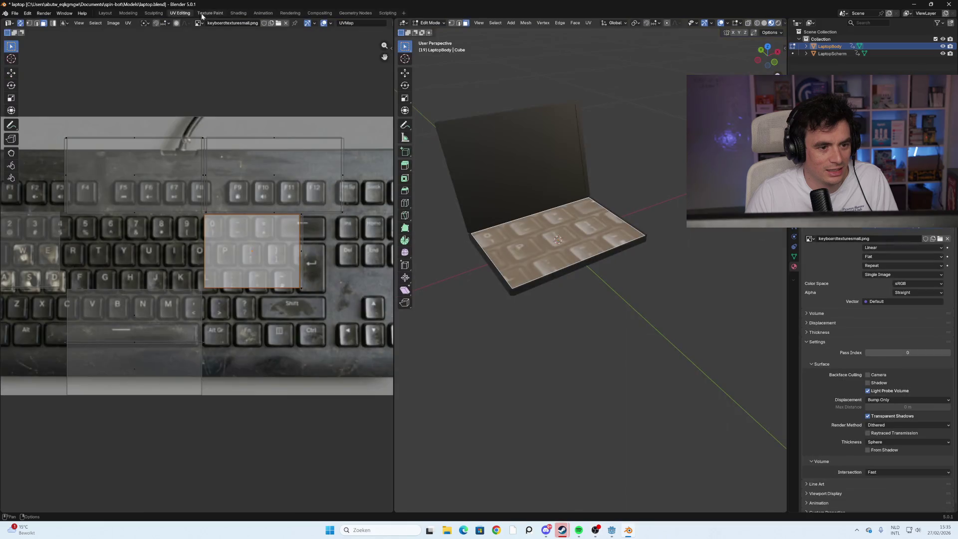
scroll(295, 274, "down", 3)
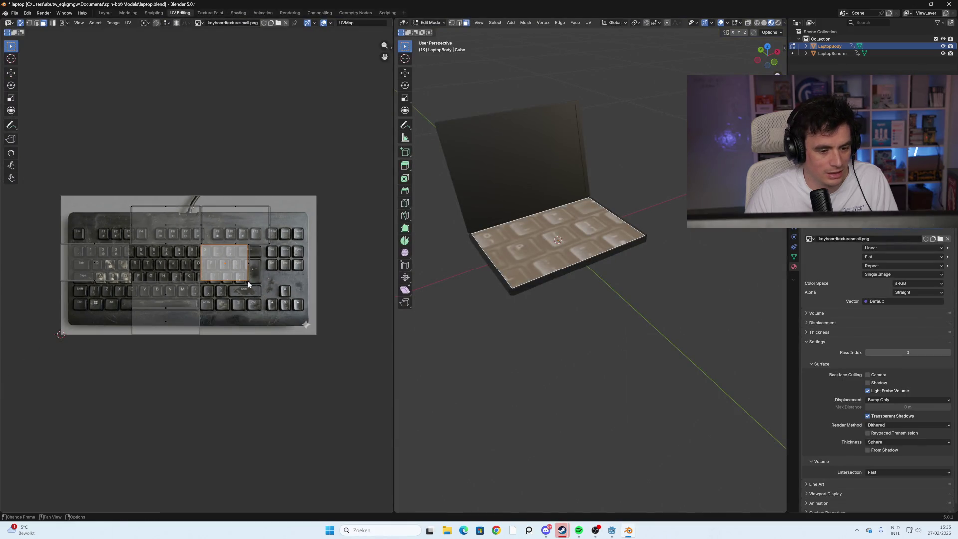
key("alt+a")
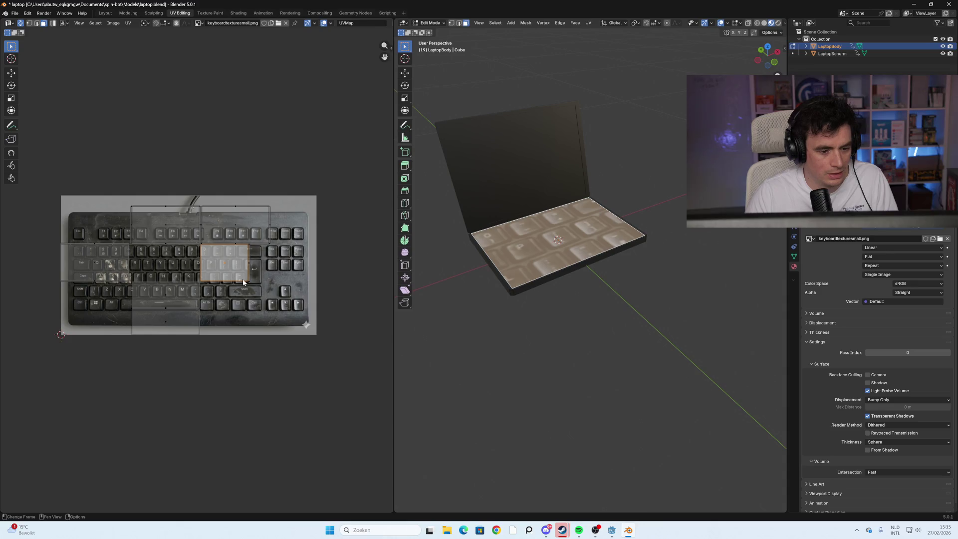
left_click(30, 23)
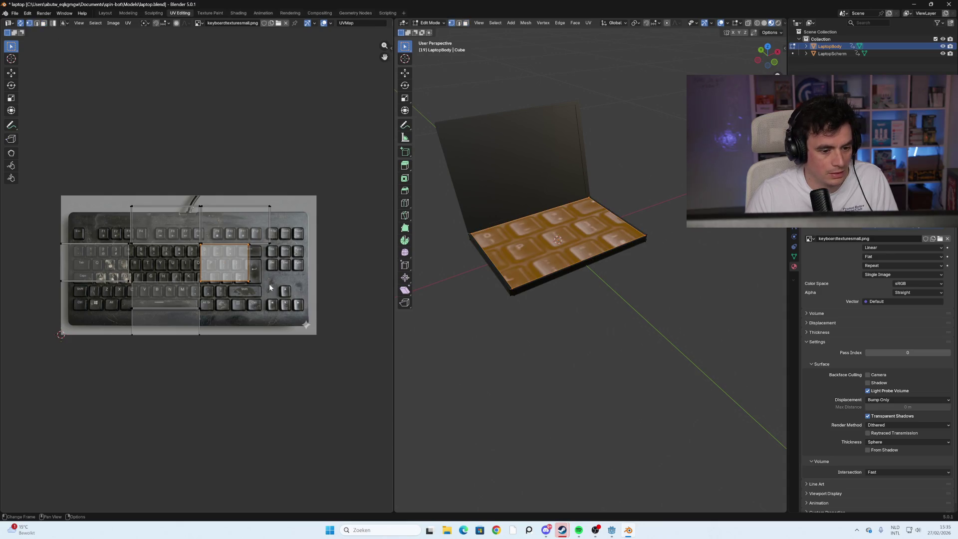
- Select a keyboard-island corner vertex, try stretching it toward the lower right, then cancel
left_click(251, 282)
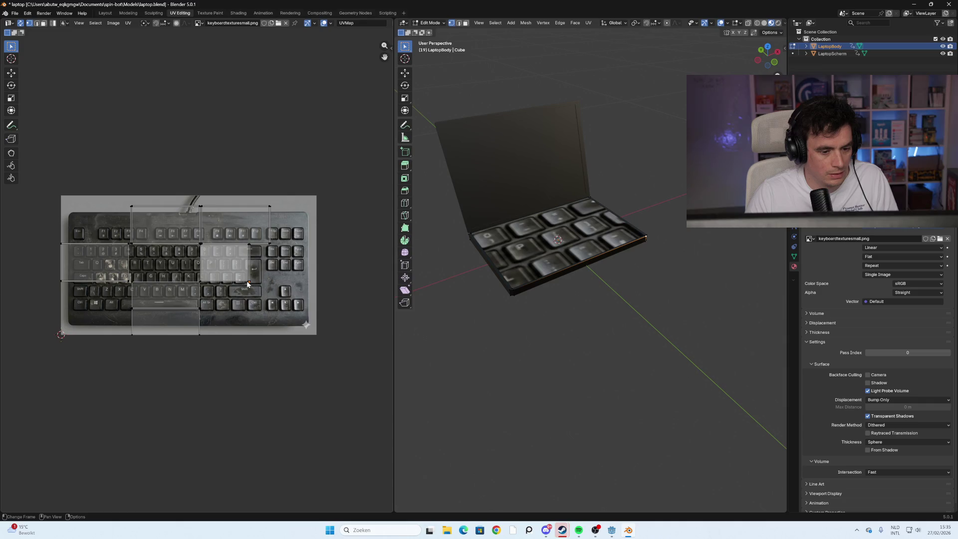
left_click_drag(248, 283, 309, 324)
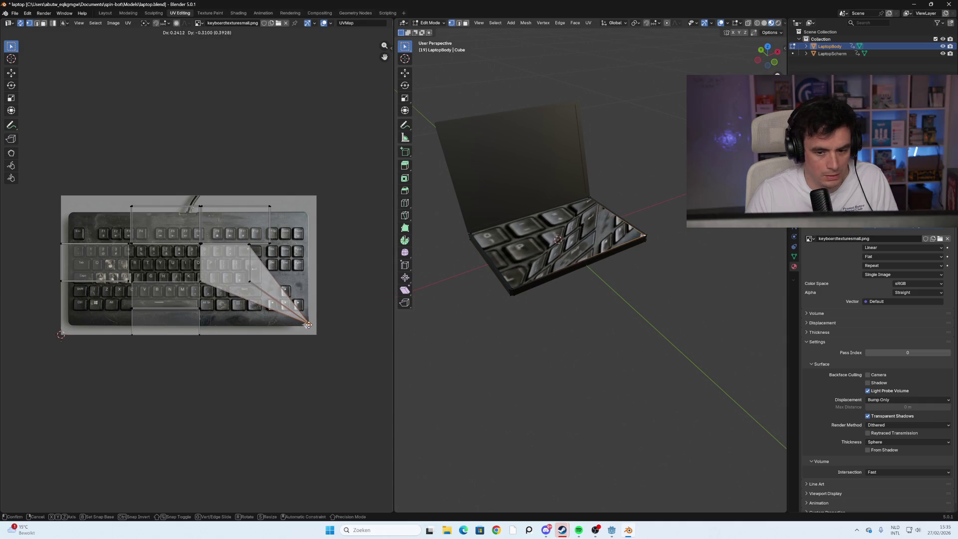
right_click(308, 325)
scroll(226, 301, "up", 5)
scroll(226, 301, "down", 3)
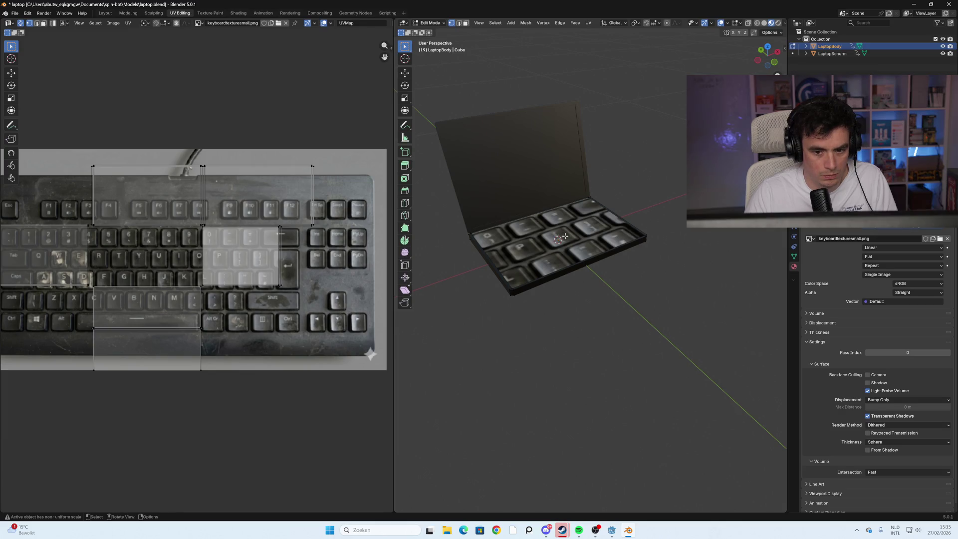
- Leave edit mode, check the laptop from another angle, and begin moving the UV corner
key("Tab")
key("Tab")
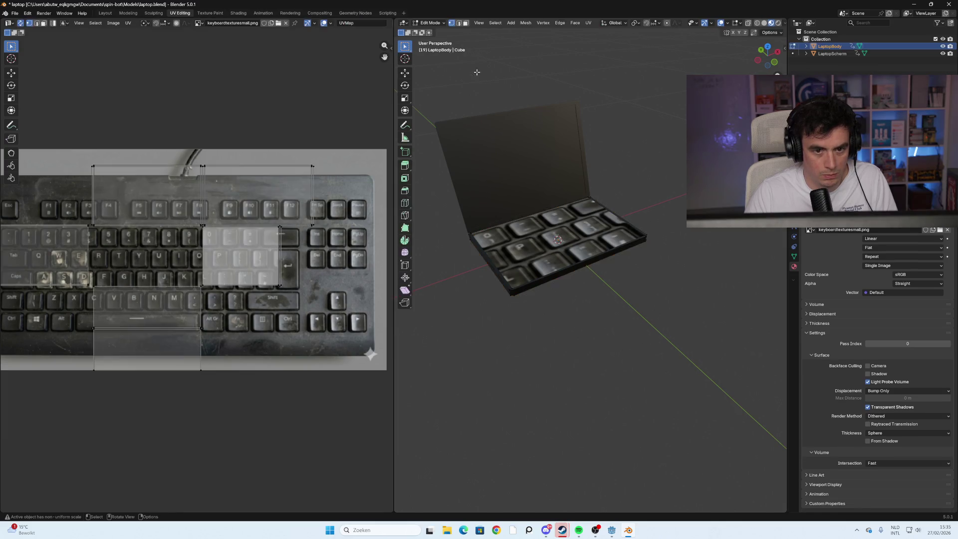
left_click_drag(565, 226, 540, 237)
scroll(221, 263, "down", 3)
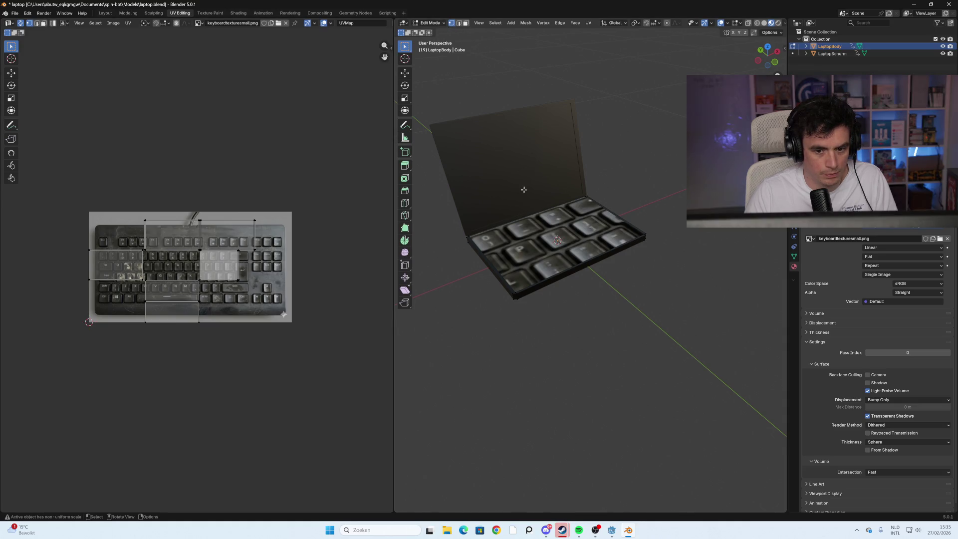
scroll(211, 265, "up", 3)
key("g")
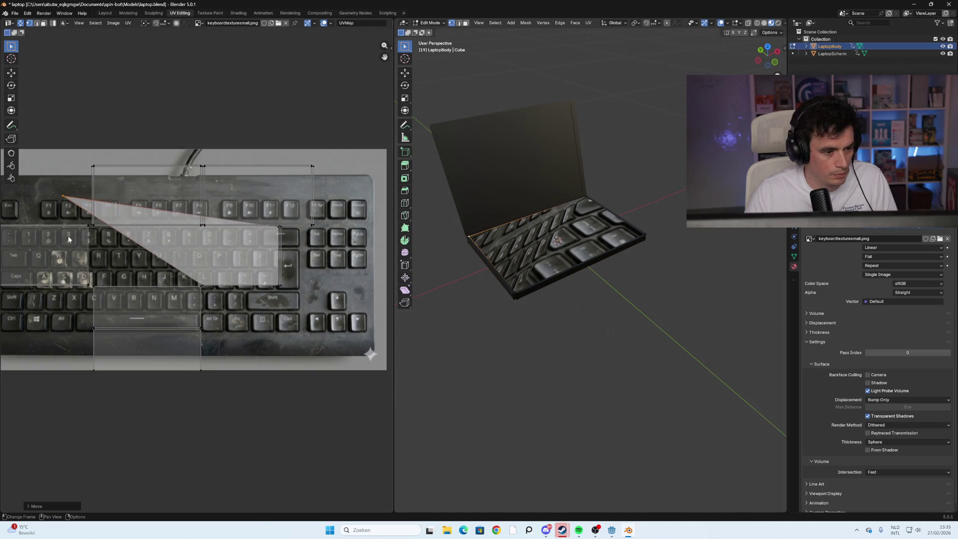
- Place the keyboard island's top-left and top-right UV corners at the keyboard image's upper corners
left_click(71, 253)
scroll(71, 254, "down", 2)
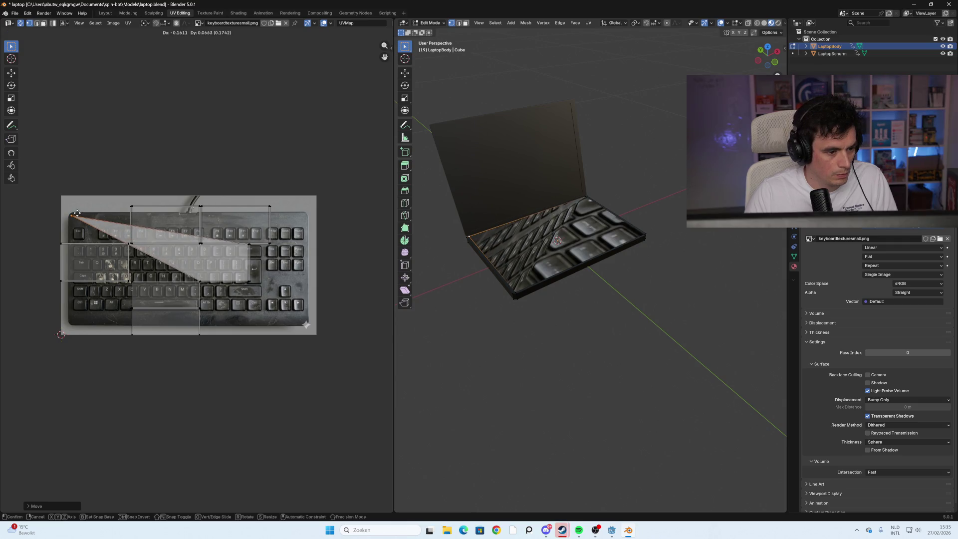
left_click(73, 215)
key("g")
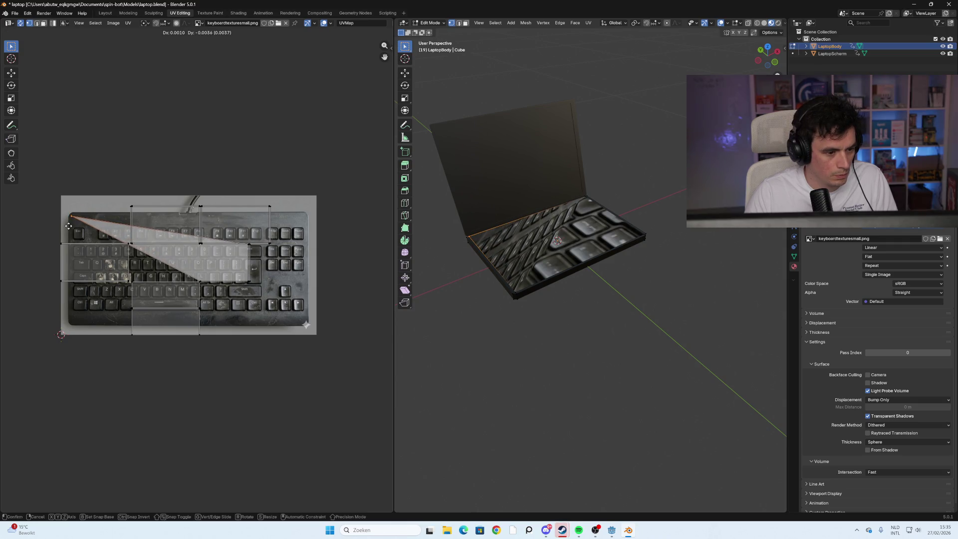
left_click(70, 238)
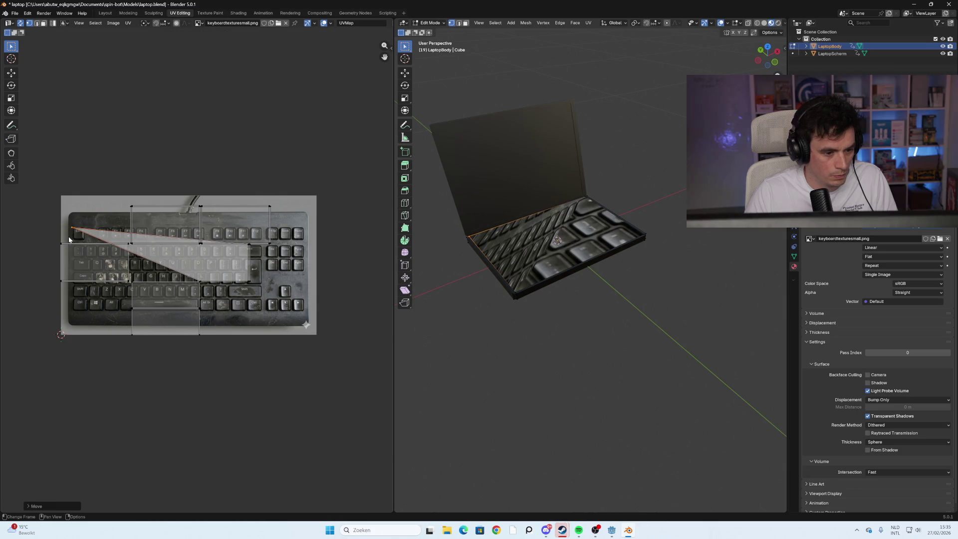
scroll(198, 249, "up", 5)
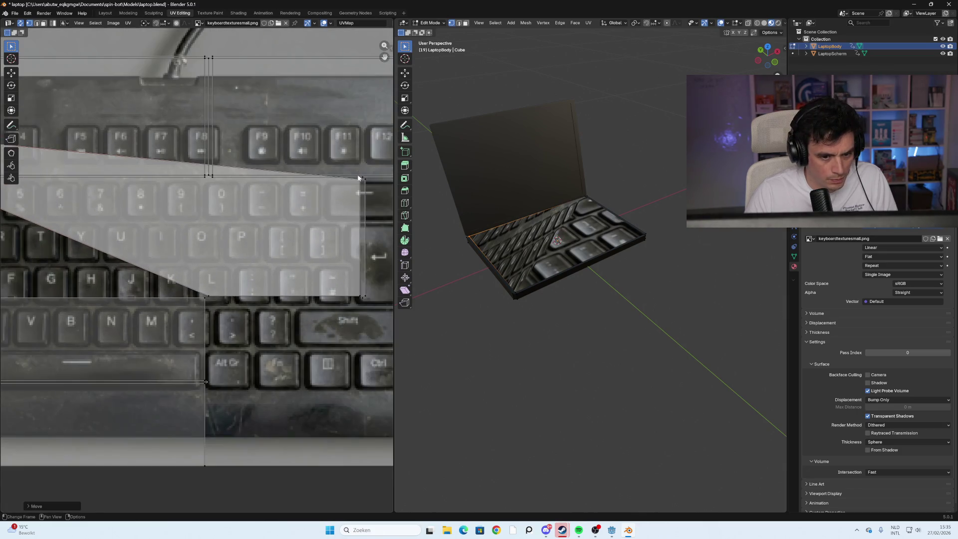
key("g")
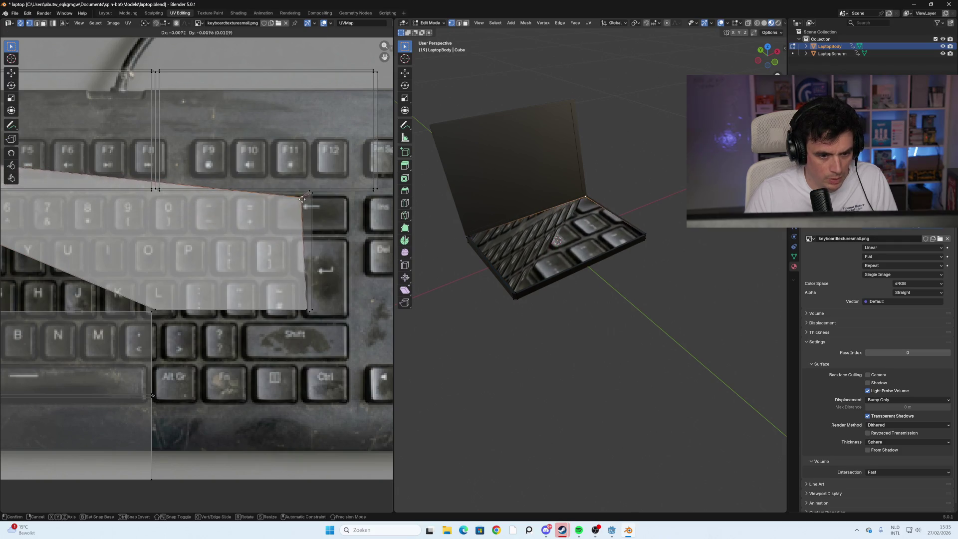
left_click(306, 196)
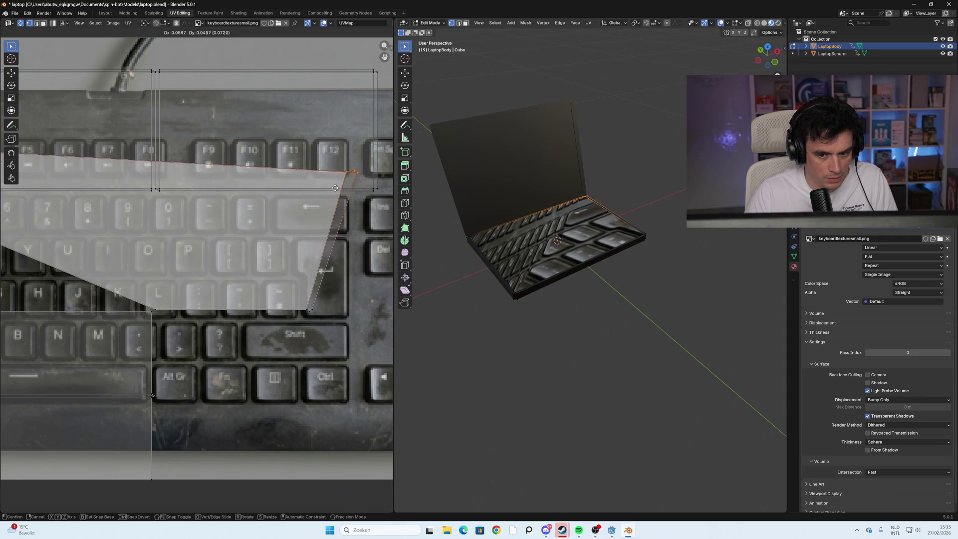
scroll(339, 230, "down", 2)
scroll(340, 230, "down", 1)
key("g")
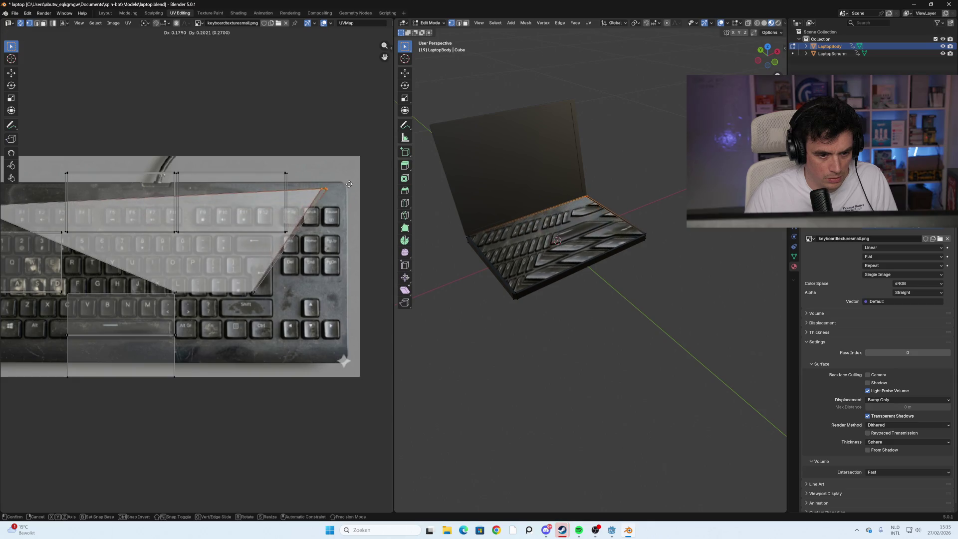
left_click(285, 279)
- Move the lower-right and lower-left UV corners to the keyboard image's bottom corners
left_click_drag(266, 285, 238, 298)
key("g")
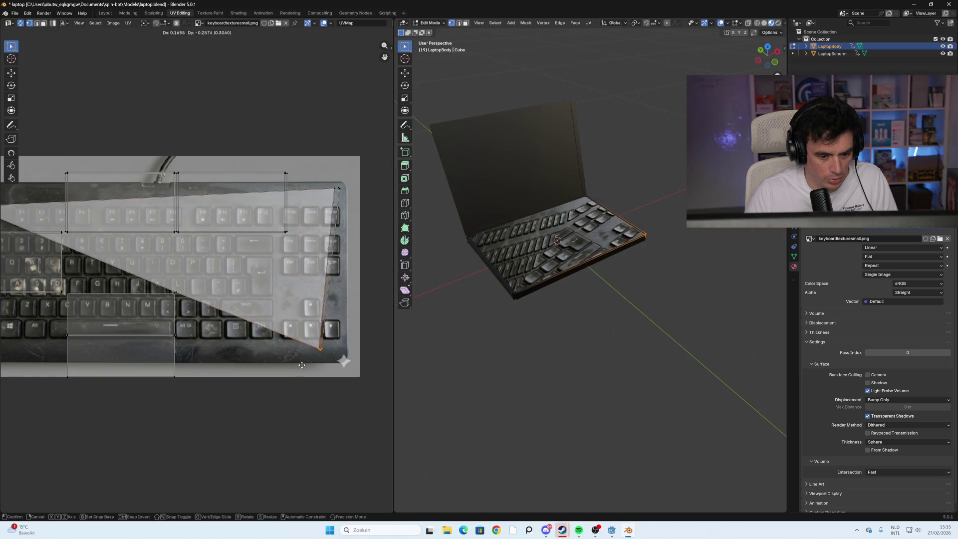
left_click(330, 362)
scroll(261, 359, "down", 3)
left_click(188, 288)
scroll(186, 287, "up", 4)
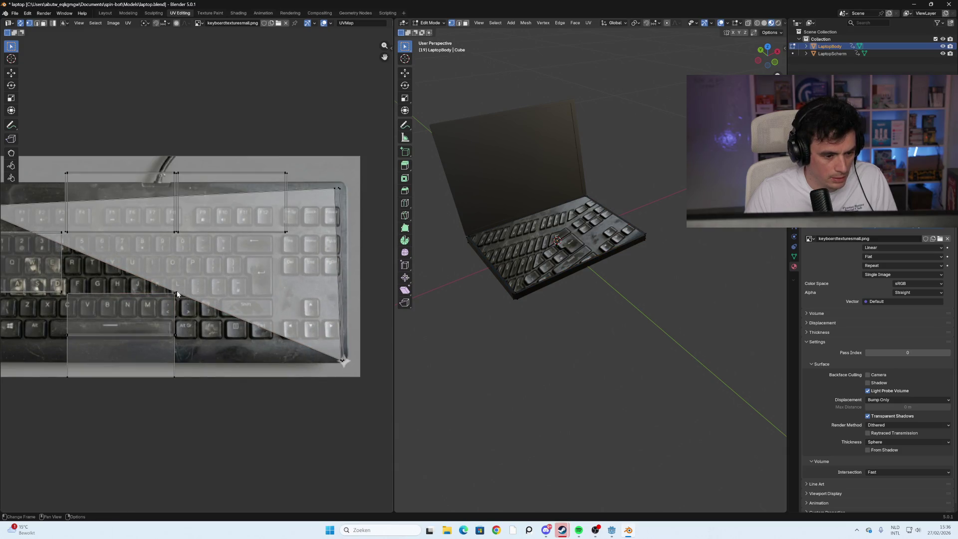
key("g")
left_click(58, 339)
scroll(58, 339, "down", 3)
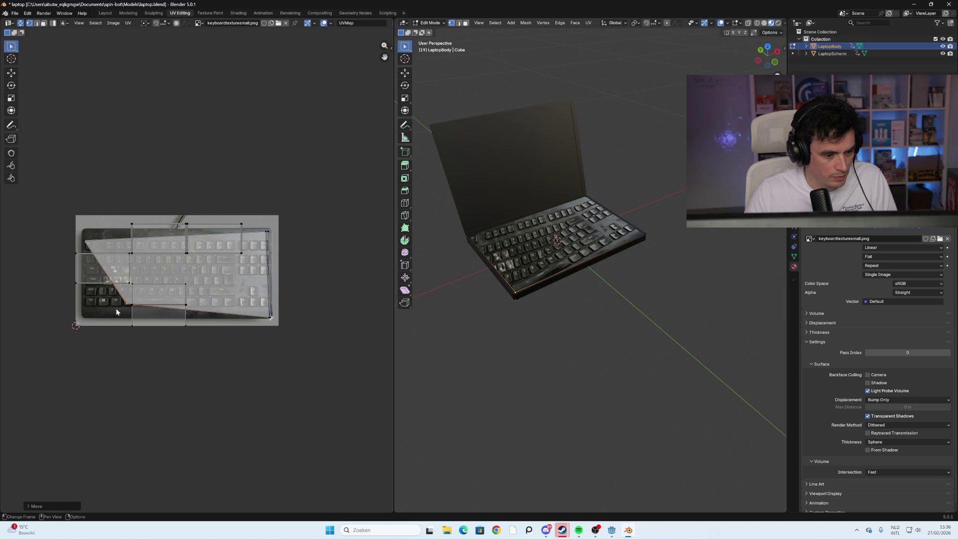
- Snap the lower-left, top-left and top-right UV corners precisely onto the keyboard photo's corners
key("g")
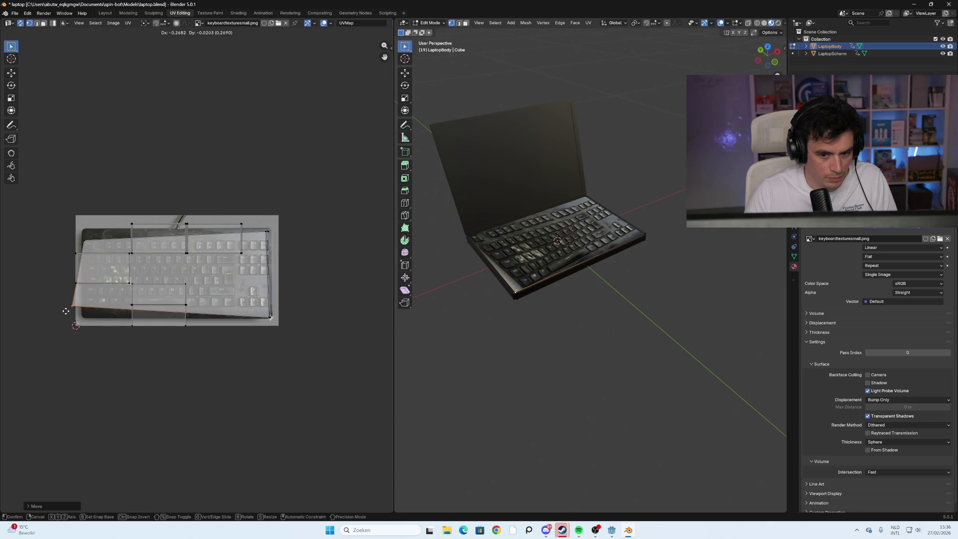
left_click(78, 318)
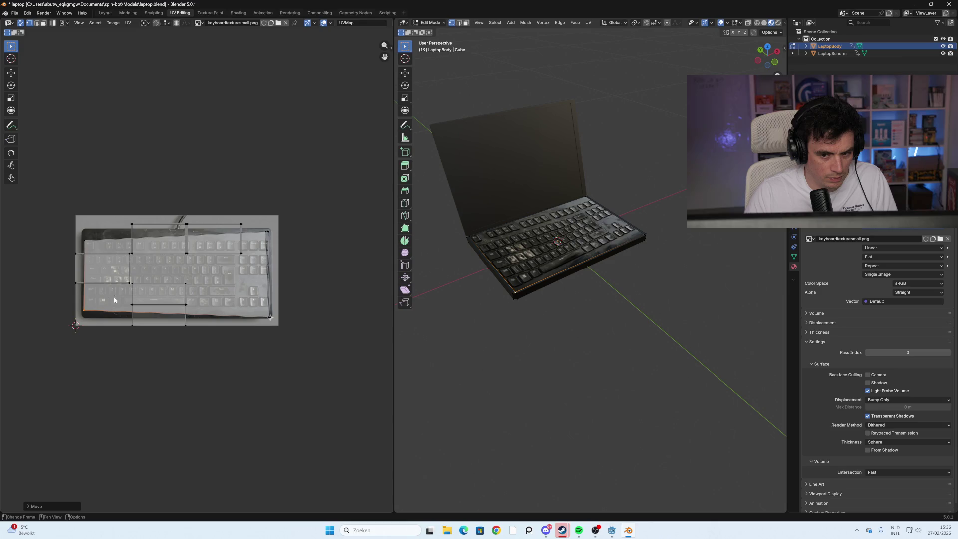
left_click(87, 239)
key("g")
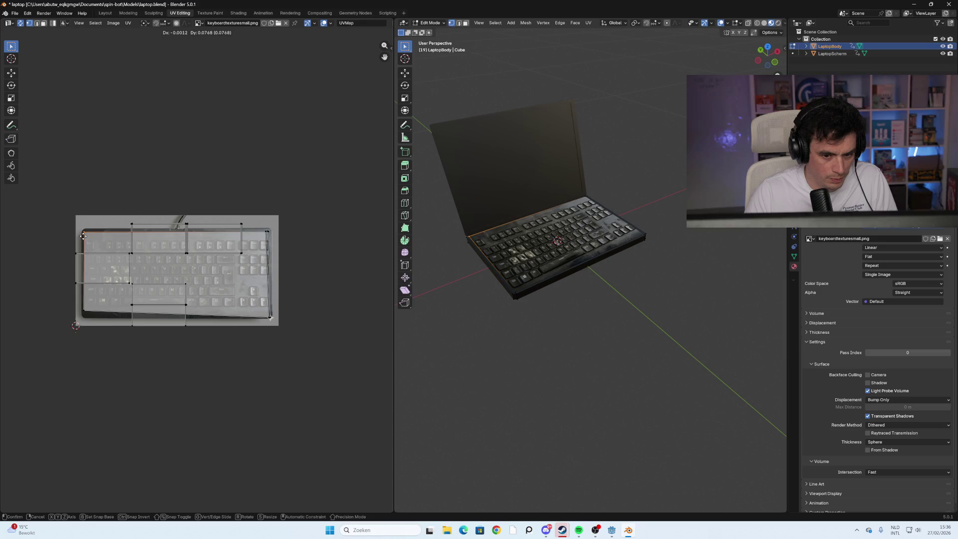
left_click(84, 235)
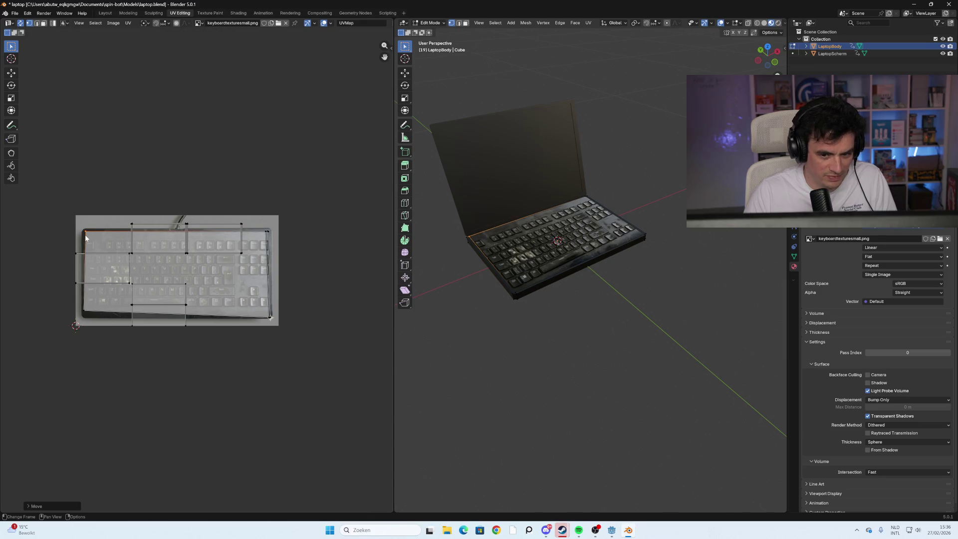
left_click(265, 234)
key("g")
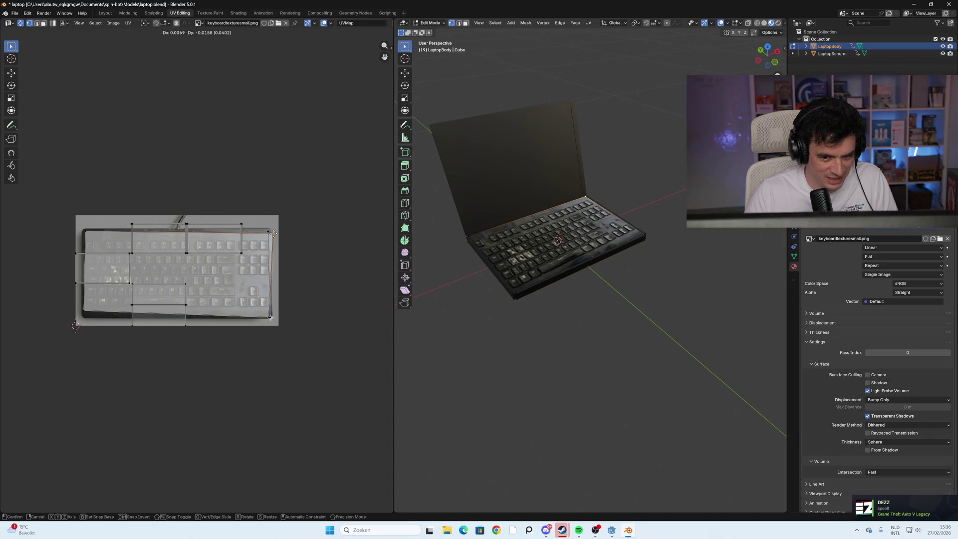
left_click(273, 234)
- Push the bottom-right UV corner out to the photo's edge and orbit to face the keyboard
left_click(268, 318)
scroll(265, 331, "up", 7)
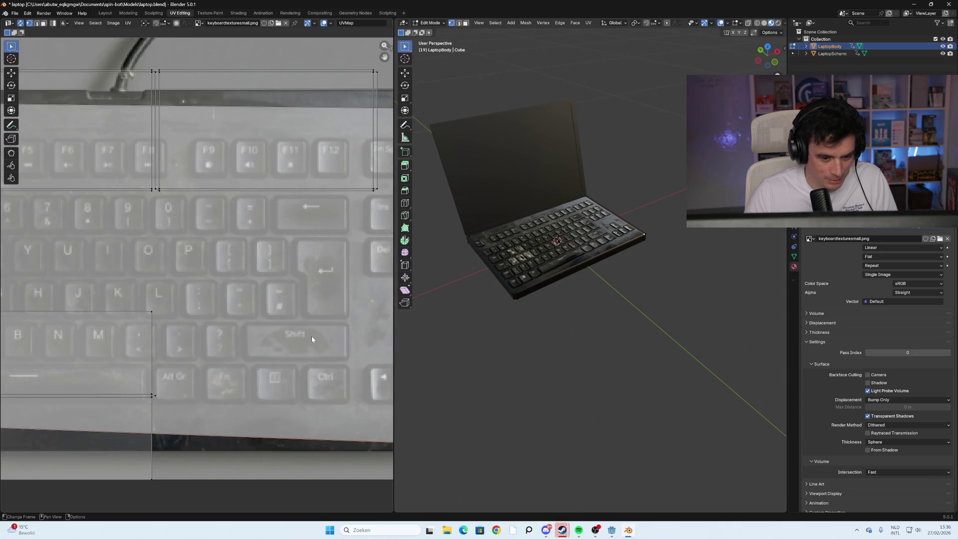
key("g")
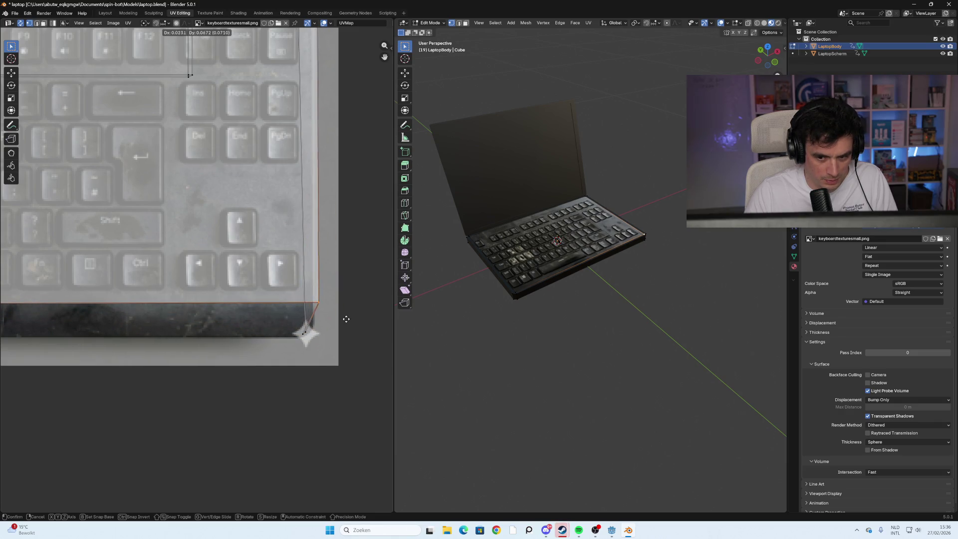
left_click(344, 319)
scroll(344, 319, "down", 3)
mouse_move(592, 342)
left_mouse_down()
mouse_move(549, 327)
mouse_move(552, 356)
mouse_move(594, 336)
mouse_move(605, 344)
mouse_move(552, 353)
mouse_move(571, 264)
mouse_move(539, 235)
left_mouse_up()
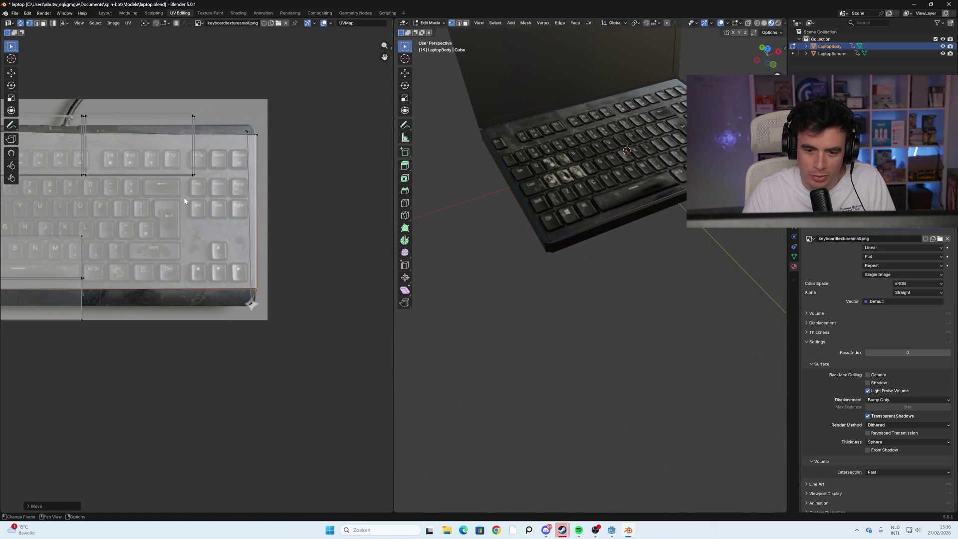
- Nudge the bottom-left UV corner, orbit to inspect the keyboard texture, and return to Object Mode
scroll(129, 240, "down", 2)
scroll(129, 241, "up", 6)
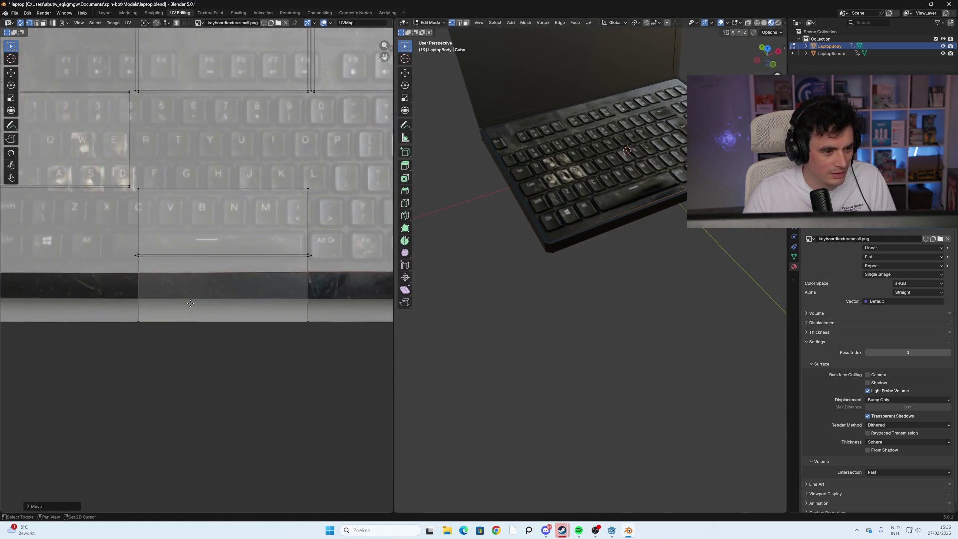
mouse_move(38, 284)
left_mouse_down()
mouse_move(19, 293)
mouse_move(37, 283)
left_mouse_up()
scroll(137, 357, "down", 6)
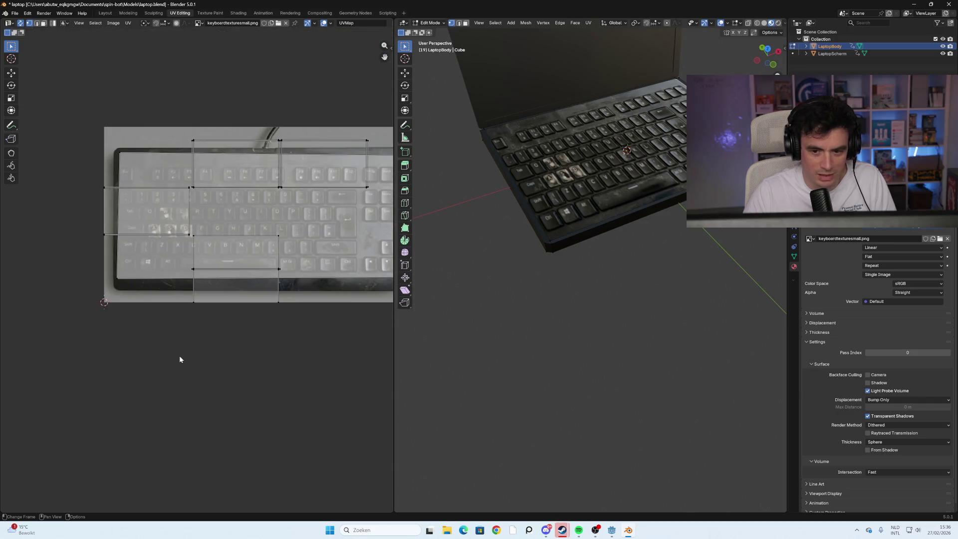
scroll(571, 298, "down", 2)
mouse_move(571, 298)
left_mouse_down()
mouse_move(574, 279)
mouse_move(559, 267)
mouse_move(567, 265)
left_mouse_up()
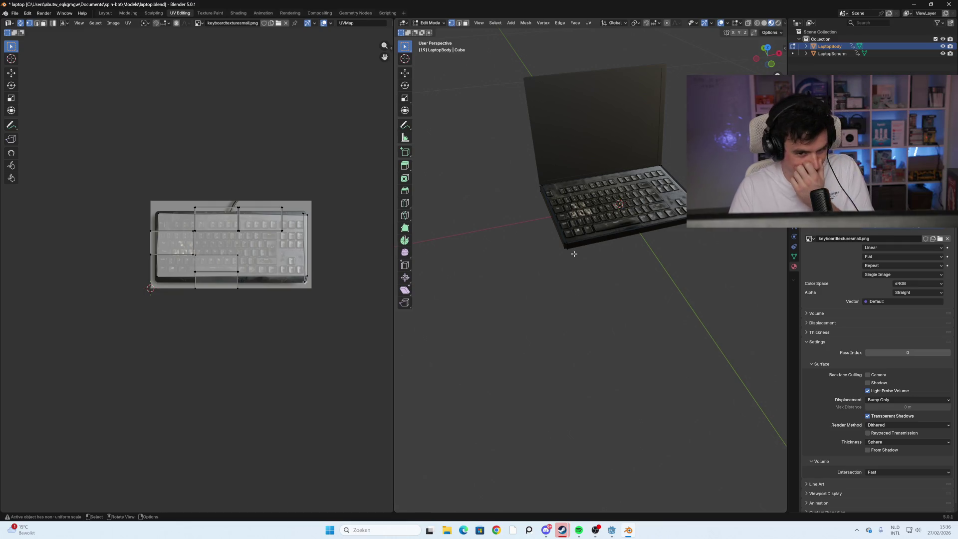
scroll(279, 302, "up", 4)
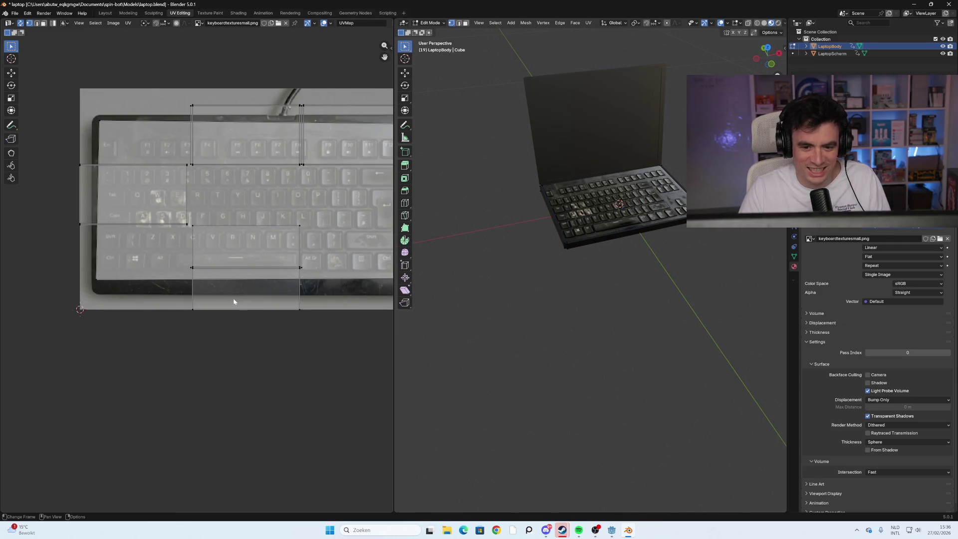
mouse_move(629, 283)
left_mouse_down()
mouse_move(675, 276)
mouse_move(633, 285)
mouse_move(601, 310)
mouse_move(633, 325)
mouse_move(652, 274)
mouse_move(681, 276)
mouse_move(689, 298)
mouse_move(641, 285)
mouse_move(674, 290)
mouse_move(640, 317)
left_mouse_up()
key("Tab")
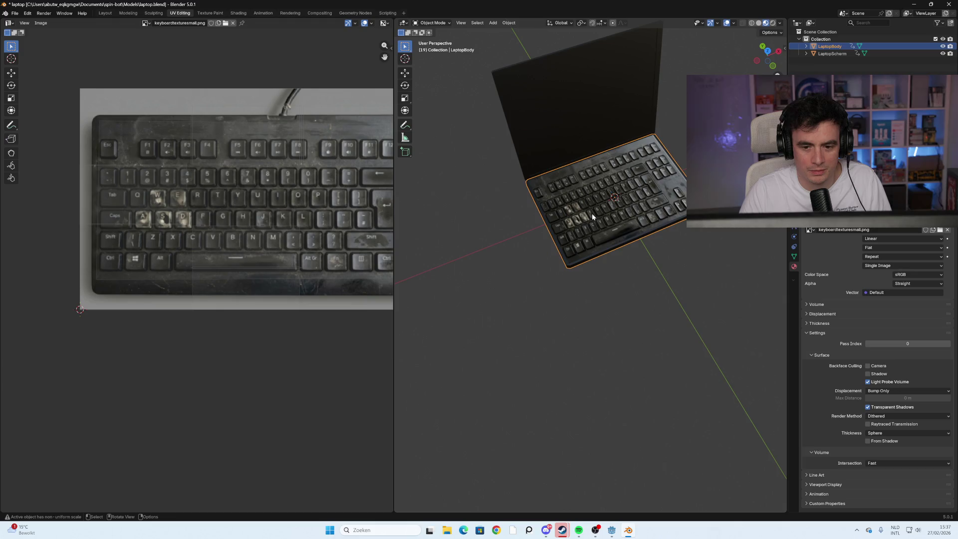
- Set the keyboard texture's interpolation to Closest and orbit to check the crisp result
left_click(888, 239)
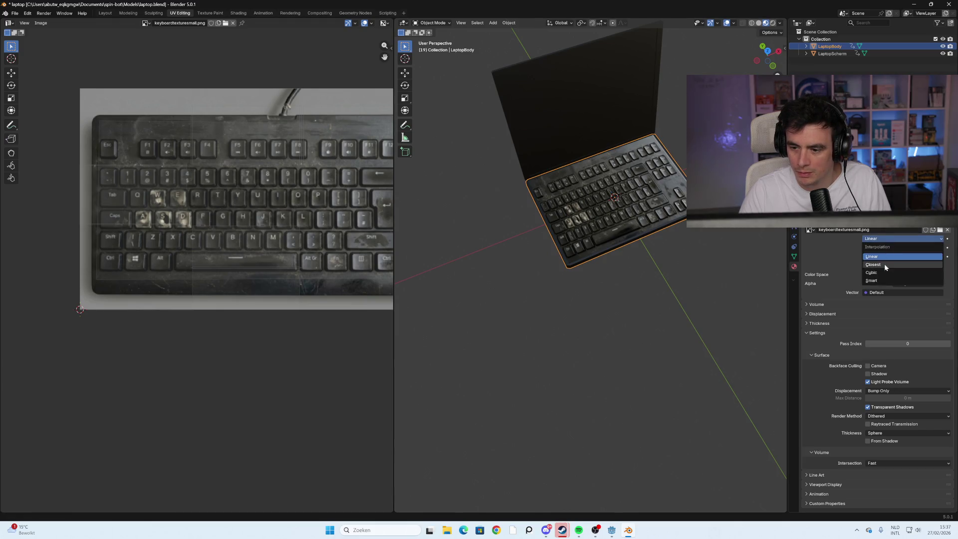
left_click(886, 263)
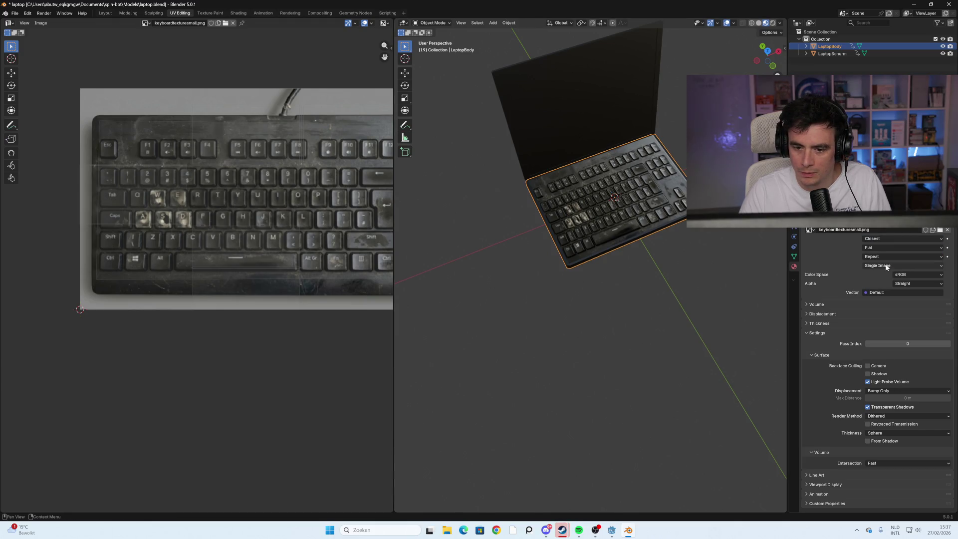
scroll(658, 280, "up", 6)
mouse_move(597, 174)
left_mouse_down()
mouse_move(613, 202)
mouse_move(621, 165)
mouse_move(628, 172)
mouse_move(631, 209)
left_mouse_up()
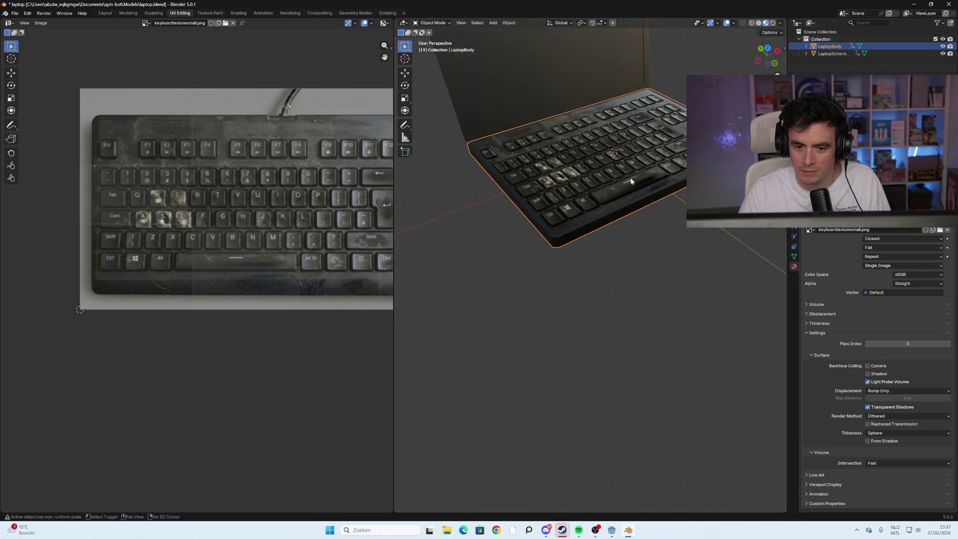
scroll(631, 283, "down", 4)
mouse_move(679, 244)
left_mouse_down()
mouse_move(643, 189)
mouse_move(580, 180)
mouse_move(652, 218)
mouse_move(609, 259)
mouse_move(597, 214)
mouse_move(559, 227)
mouse_move(534, 307)
mouse_move(560, 296)
left_mouse_up()
key("alt+a")
- Orbit around the laptop from several angles to inspect the keyboard texture
scroll(539, 322, "up", 5)
scroll(560, 295, "down", 6)
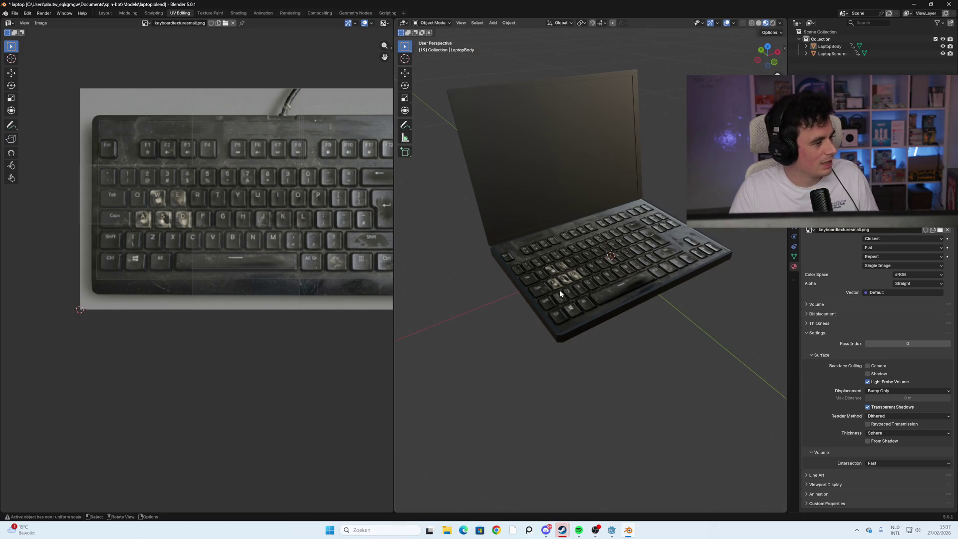
scroll(560, 294, "down", 1)
mouse_move(648, 277)
left_mouse_down()
mouse_move(634, 304)
mouse_move(667, 256)
mouse_move(633, 289)
mouse_move(630, 309)
mouse_move(644, 247)
mouse_move(666, 263)
mouse_move(619, 272)
mouse_move(603, 291)
mouse_move(613, 274)
left_mouse_up()
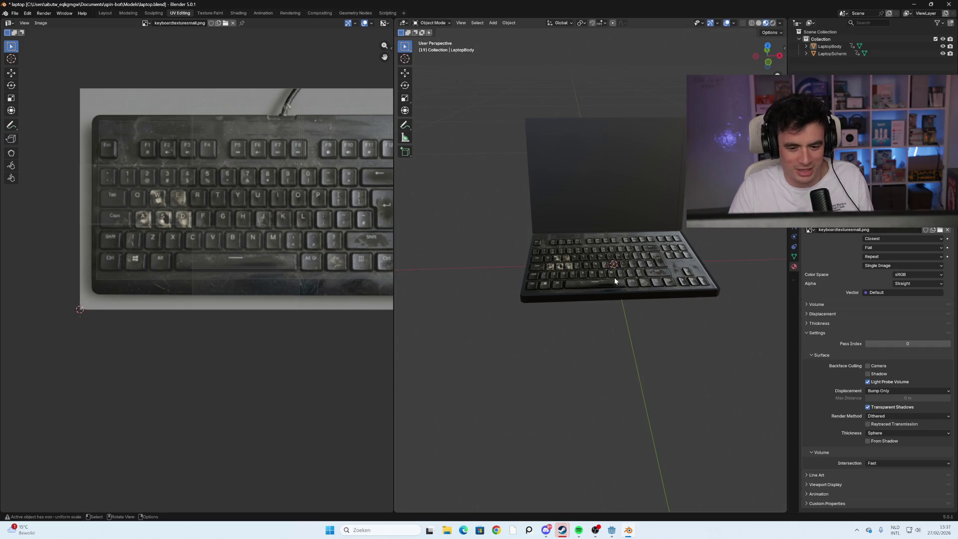
scroll(614, 278, "up", 5)
mouse_move(579, 290)
left_mouse_down()
mouse_move(618, 310)
mouse_move(604, 286)
mouse_move(586, 284)
mouse_move(568, 318)
mouse_move(574, 327)
left_mouse_up()
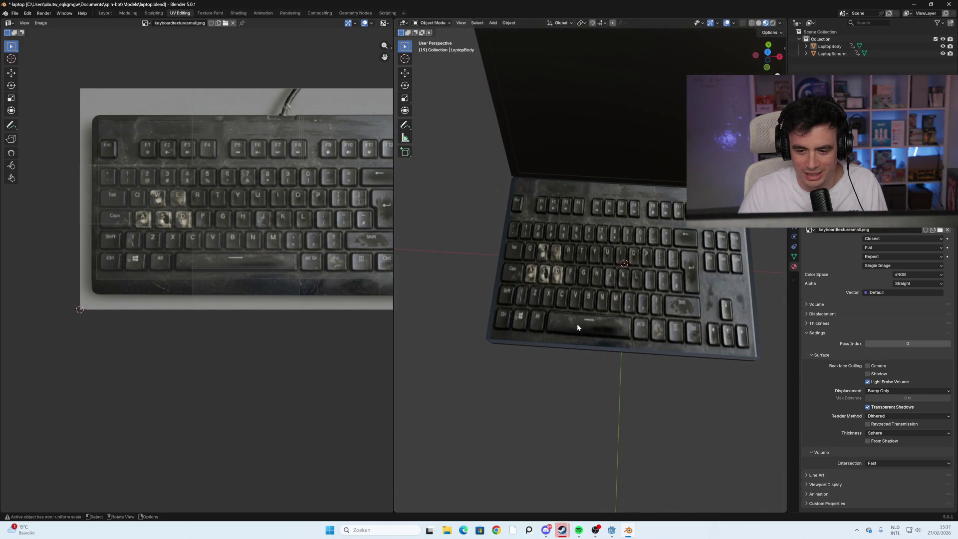
left_click_drag(581, 321, 615, 268)
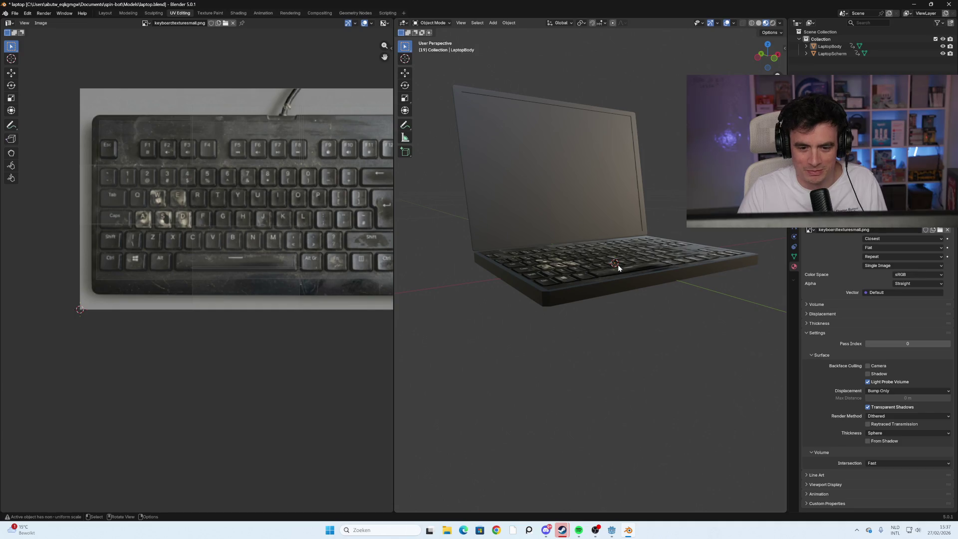
scroll(617, 267, "down", 2)
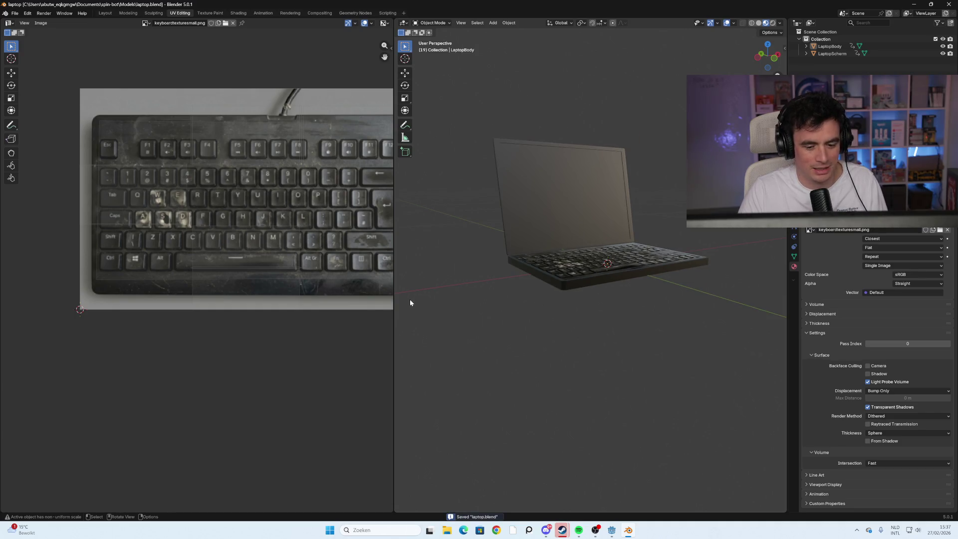
scroll(410, 300, "down", 2)
mouse_move(667, 264)
left_mouse_down()
mouse_move(654, 335)
mouse_move(653, 281)
mouse_move(696, 264)
mouse_move(696, 283)
mouse_move(640, 291)
left_mouse_up()
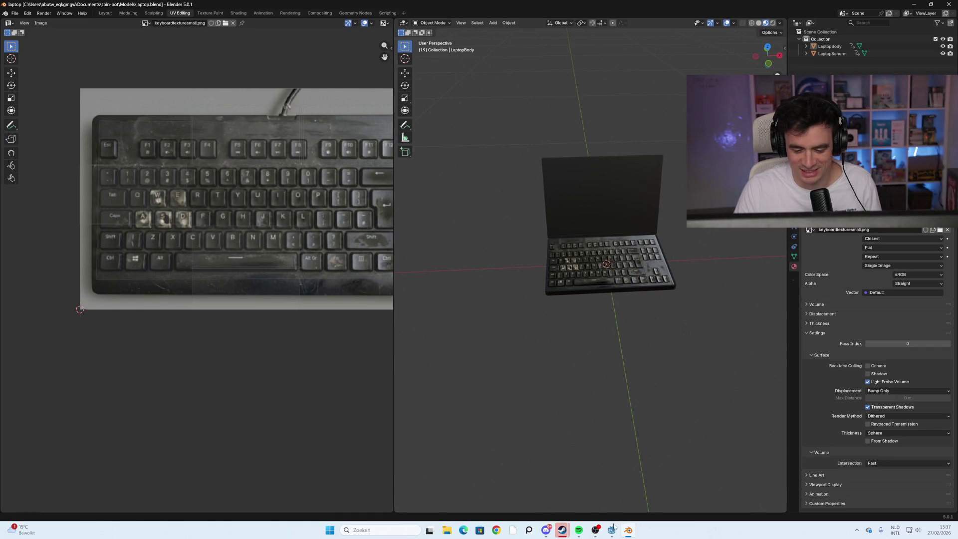
- Check Godot's reimport, return to Blender, and select the laptop screen mesh
mouse_move(615, 533)
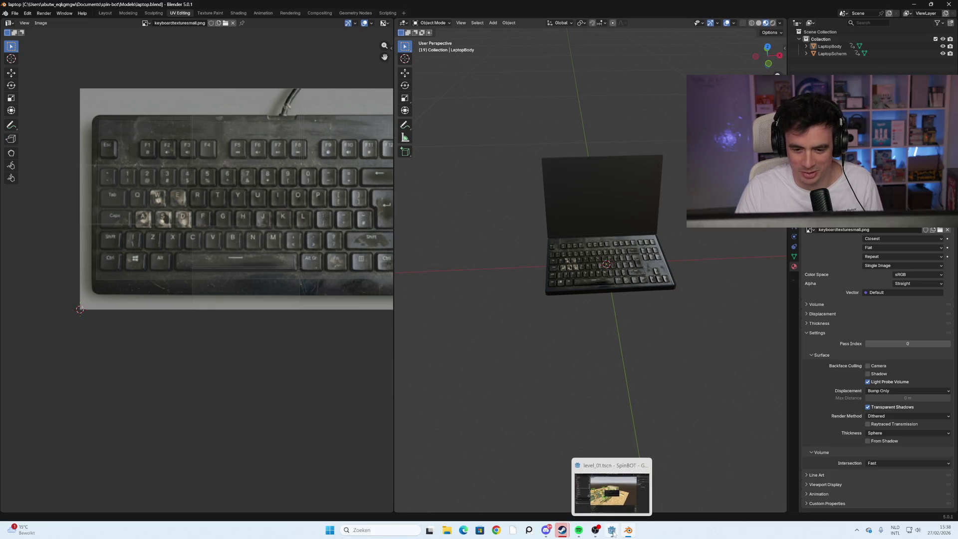
scroll(606, 301, "up", 4)
scroll(639, 293, "down", 2)
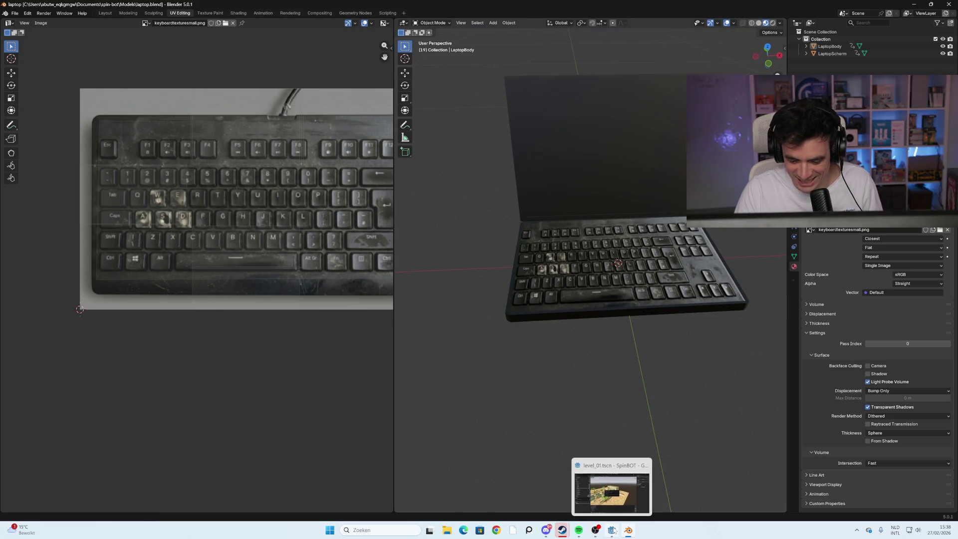
left_click(611, 491)
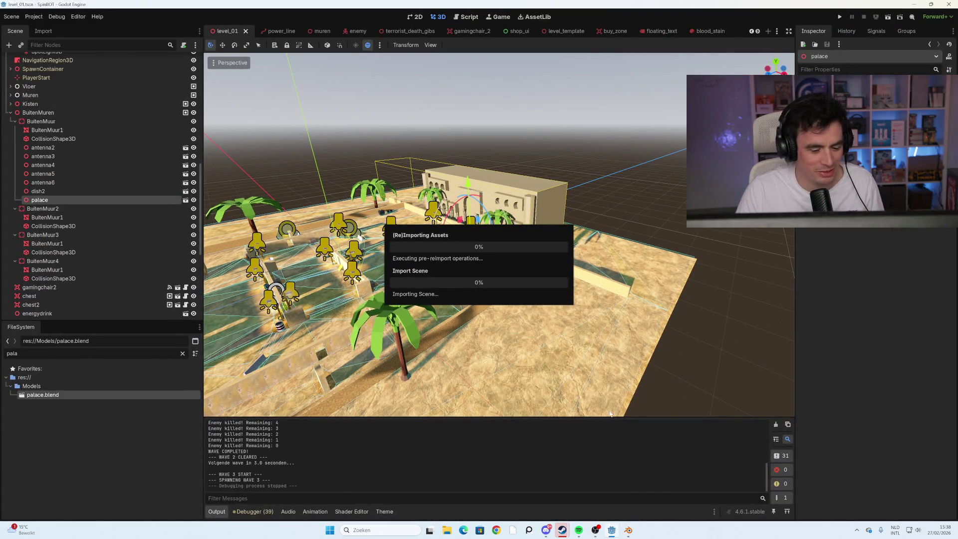
mouse_move(628, 530)
left_click(628, 482)
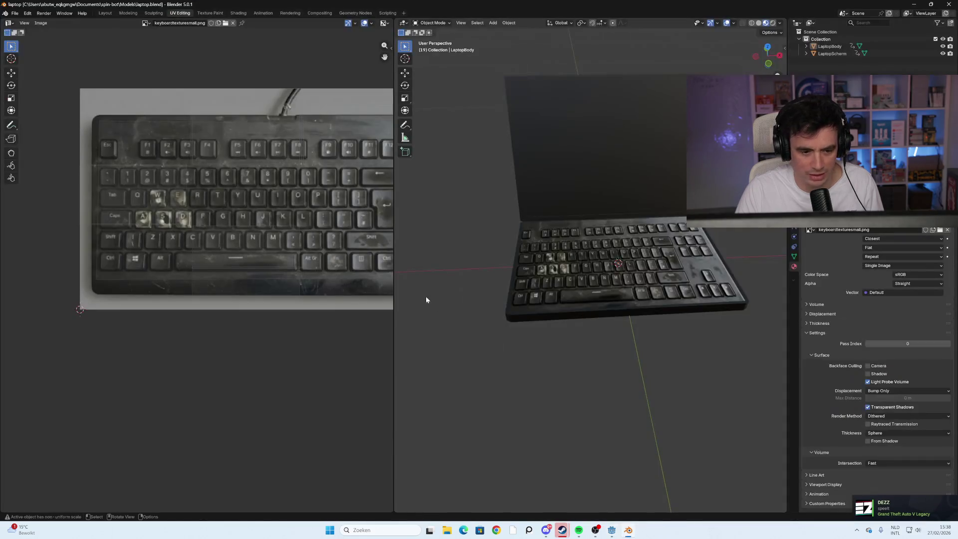
left_click(630, 168)
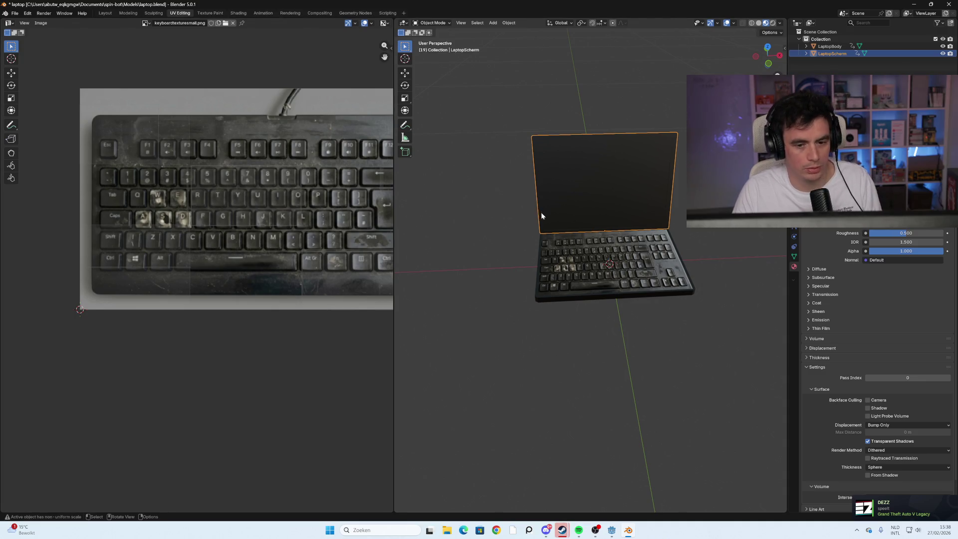
- Peek at the screen in edit mode, then select both laptop objects and orbit to a low view
key("Tab")
key("Tab")
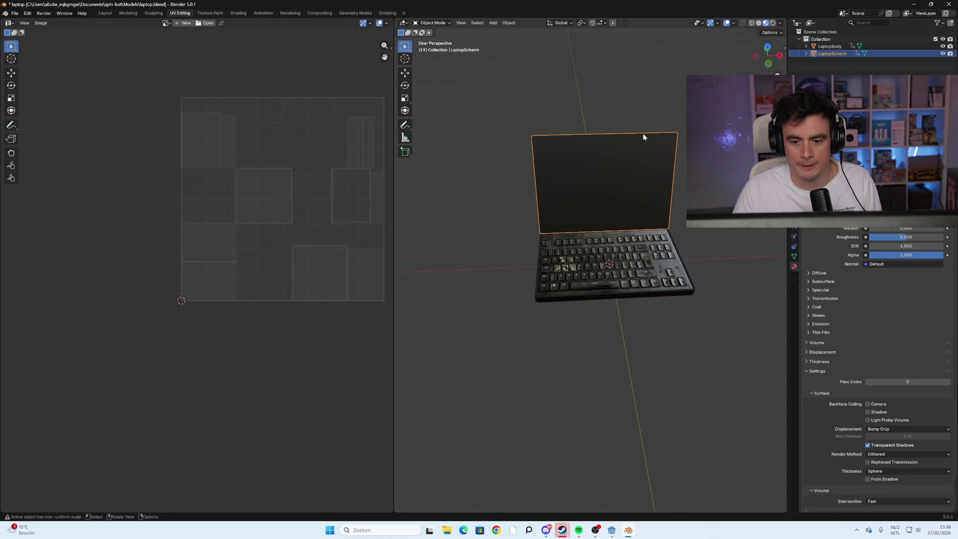
left_click(609, 265)
left_click(641, 85)
key("a")
left_click_drag(538, 359, 579, 294)
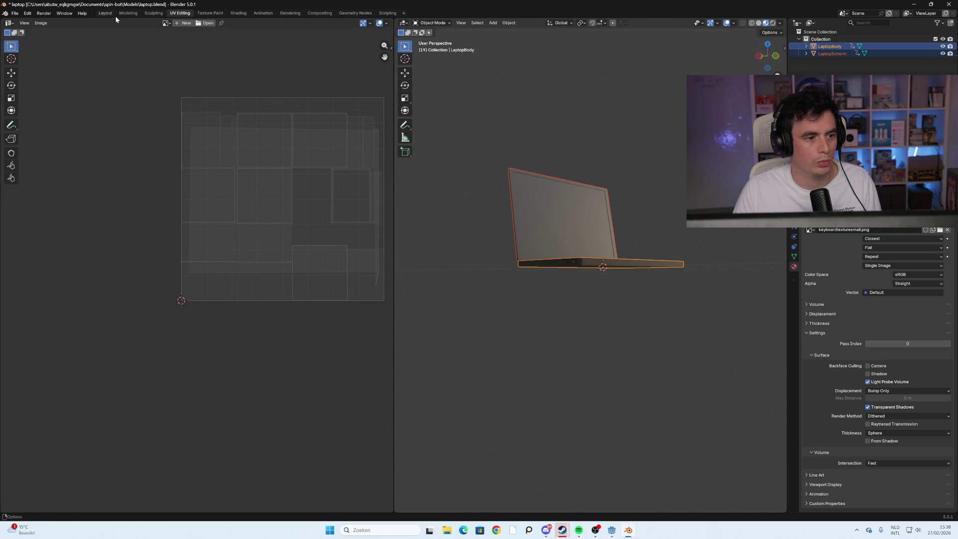
- Switch to the Modeling workspace, select the laptop screen, and use Material Preview shading
left_click(128, 13)
scroll(389, 342, "up", 8)
mouse_move(336, 332)
left_mouse_down()
mouse_move(420, 331)
mouse_move(430, 242)
mouse_move(541, 226)
mouse_move(528, 224)
left_mouse_up()
key("alt+a")
left_click(396, 237)
left_click(766, 23)
left_click(465, 220)
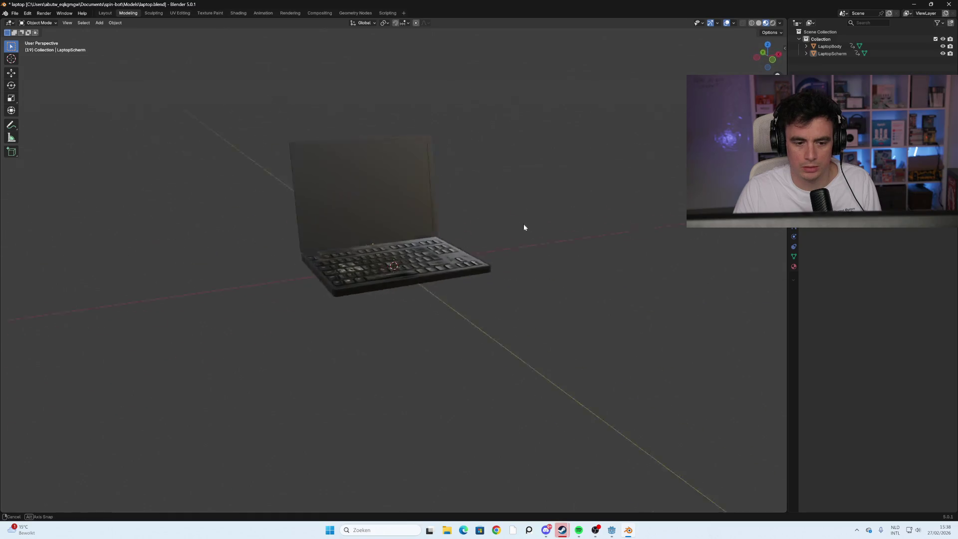
- Try Rendered shading while orbiting, then return to Material Preview with the screen in edit mode
left_click(774, 23)
mouse_move(659, 235)
left_mouse_down()
mouse_move(586, 249)
mouse_move(586, 296)
left_mouse_up()
mouse_move(528, 281)
left_mouse_down()
mouse_move(573, 235)
mouse_move(556, 278)
mouse_move(522, 284)
mouse_move(527, 269)
mouse_move(519, 297)
mouse_move(505, 302)
left_mouse_up()
mouse_move(372, 230)
left_mouse_down()
mouse_move(547, 248)
mouse_move(539, 199)
mouse_move(560, 224)
mouse_move(522, 252)
mouse_move(535, 193)
left_mouse_up()
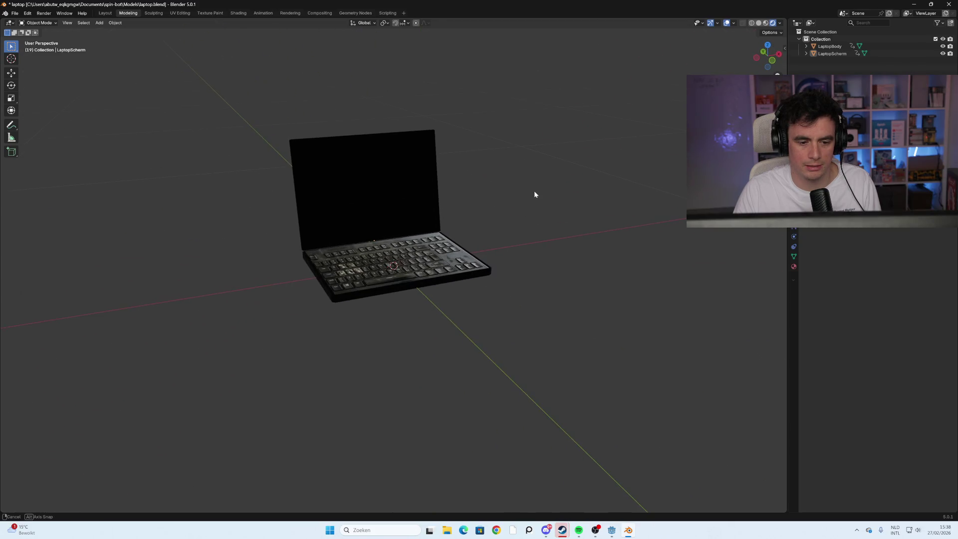
key("Tab")
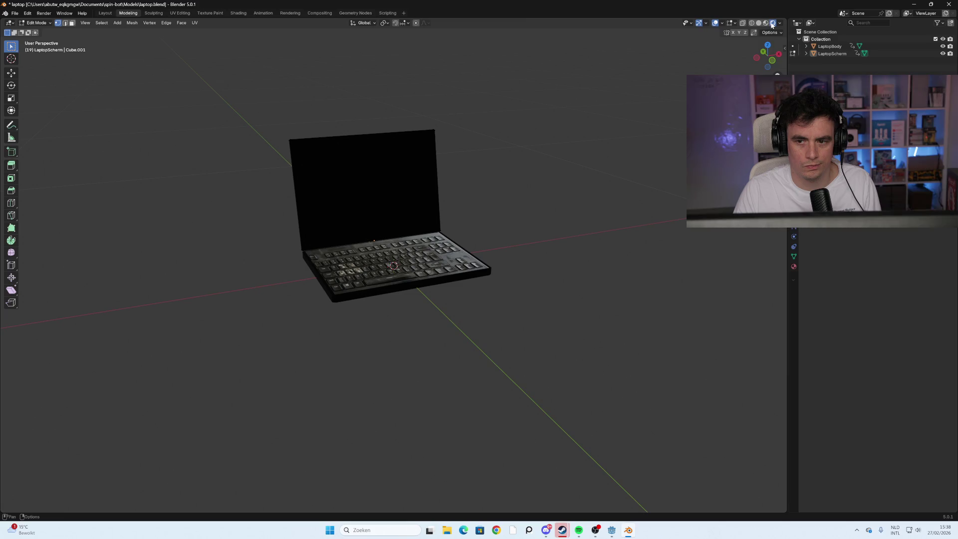
left_click(766, 23)
mouse_move(665, 109)
left_mouse_down()
mouse_move(624, 165)
mouse_move(530, 194)
left_mouse_up()
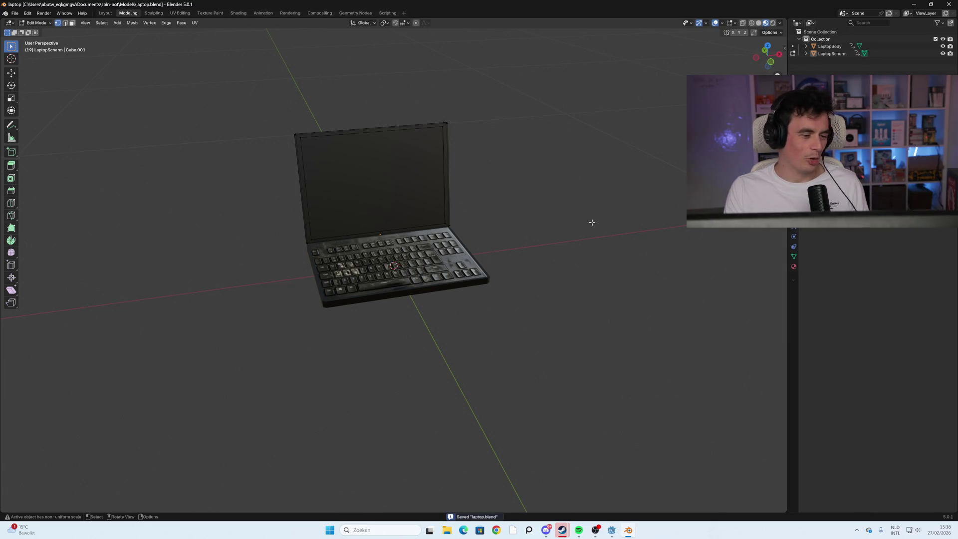
scroll(592, 222, "up", 3)
- Orbit to review the laptop, select and expand LaptopBody in Object Mode, and save laptop.blend
mouse_move(565, 211)
left_mouse_down()
mouse_move(597, 199)
mouse_move(645, 209)
mouse_move(561, 205)
mouse_move(555, 225)
left_mouse_up()
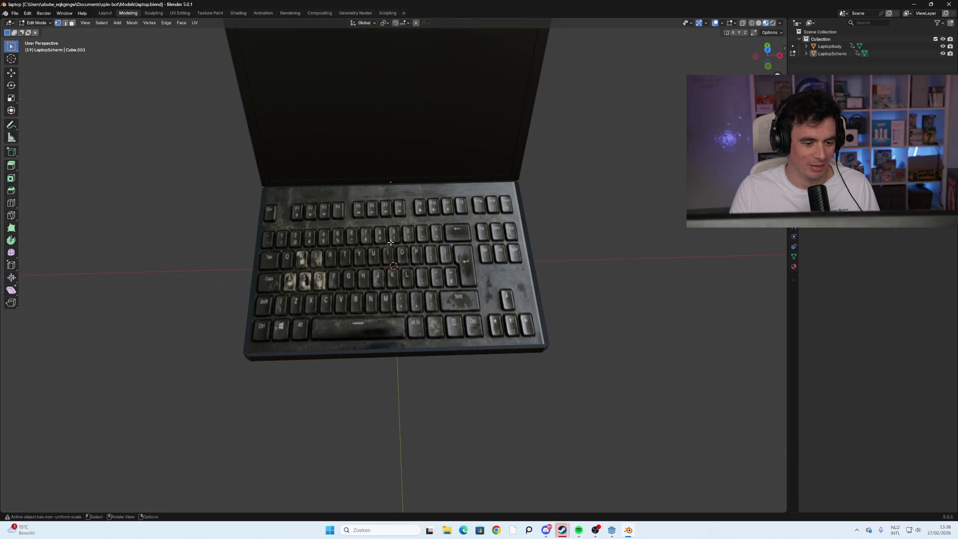
mouse_move(442, 242)
left_mouse_down()
mouse_move(348, 184)
mouse_move(357, 188)
mouse_move(345, 145)
mouse_move(306, 105)
mouse_move(261, 150)
mouse_move(169, 199)
mouse_move(122, 208)
mouse_move(190, 231)
mouse_move(112, 197)
mouse_move(212, 221)
mouse_move(191, 209)
mouse_move(291, 148)
mouse_move(297, 229)
mouse_move(413, 199)
mouse_move(393, 178)
mouse_move(411, 212)
mouse_move(391, 235)
left_mouse_up()
left_click_drag(537, 198, 442, 235)
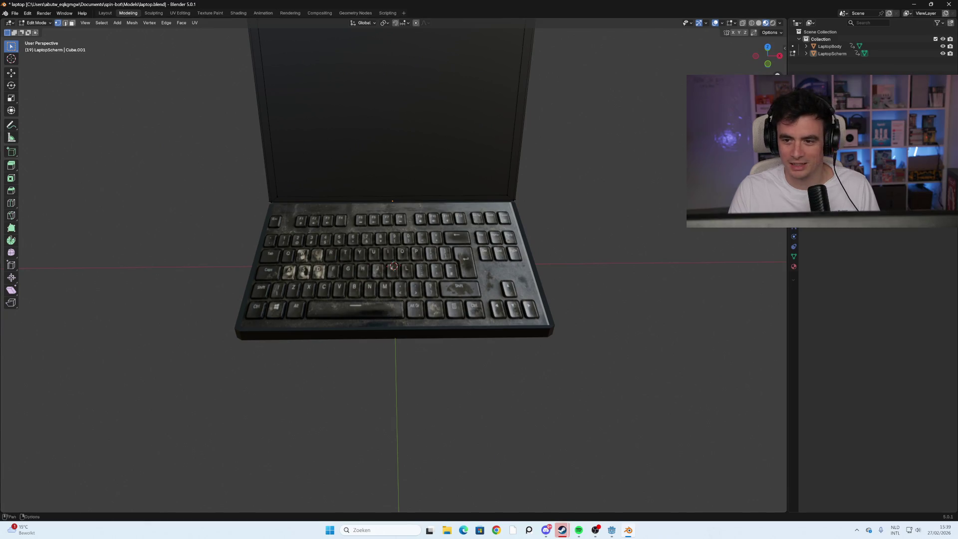
key("Tab")
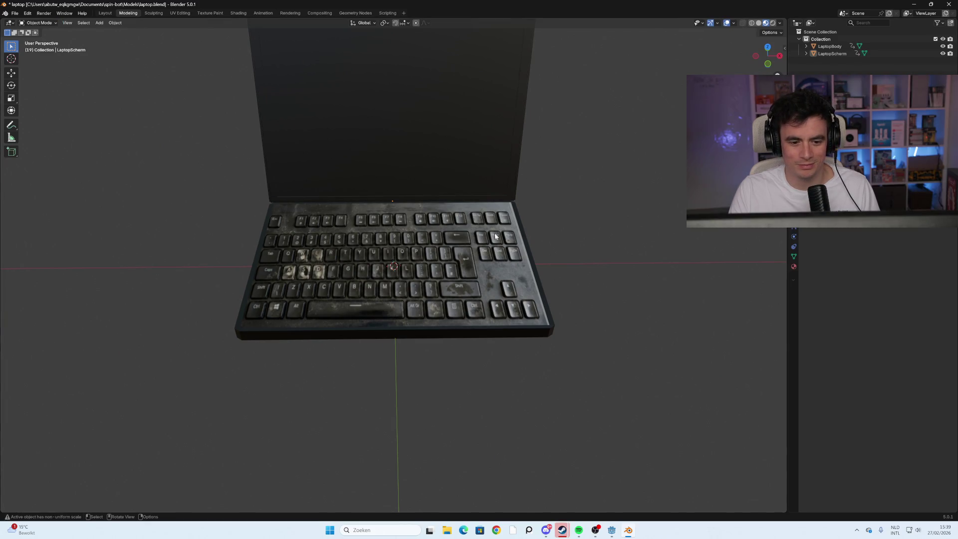
left_click(487, 235)
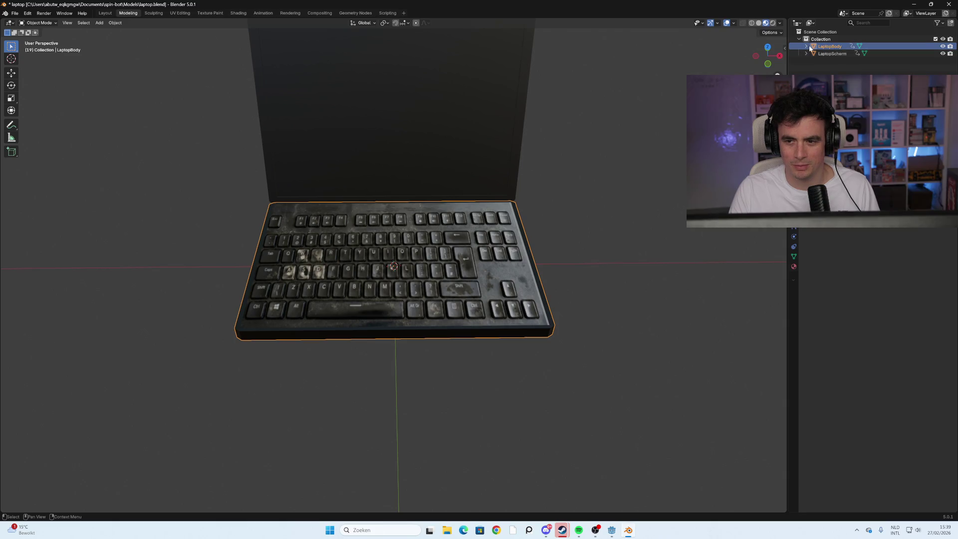
left_click(807, 68)
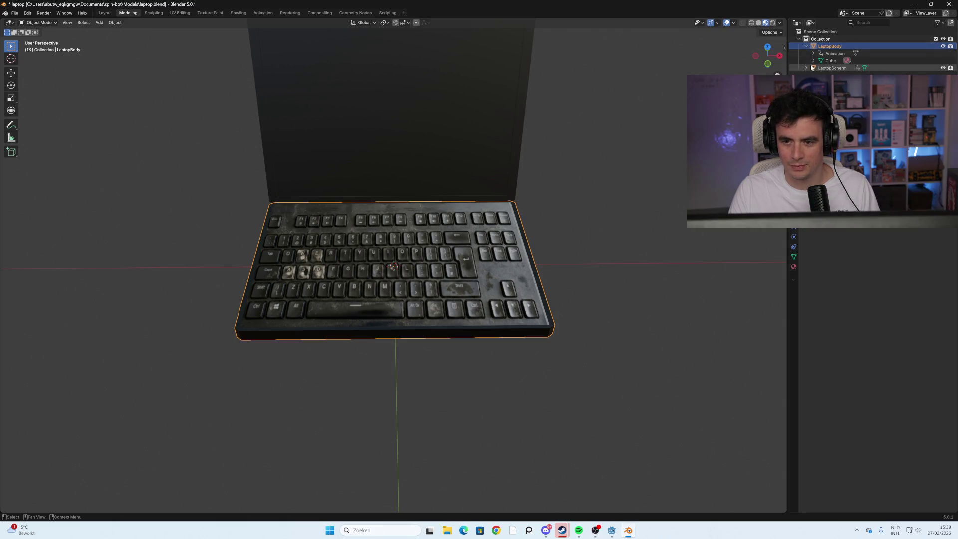
left_click_drag(400, 300, 499, 319)
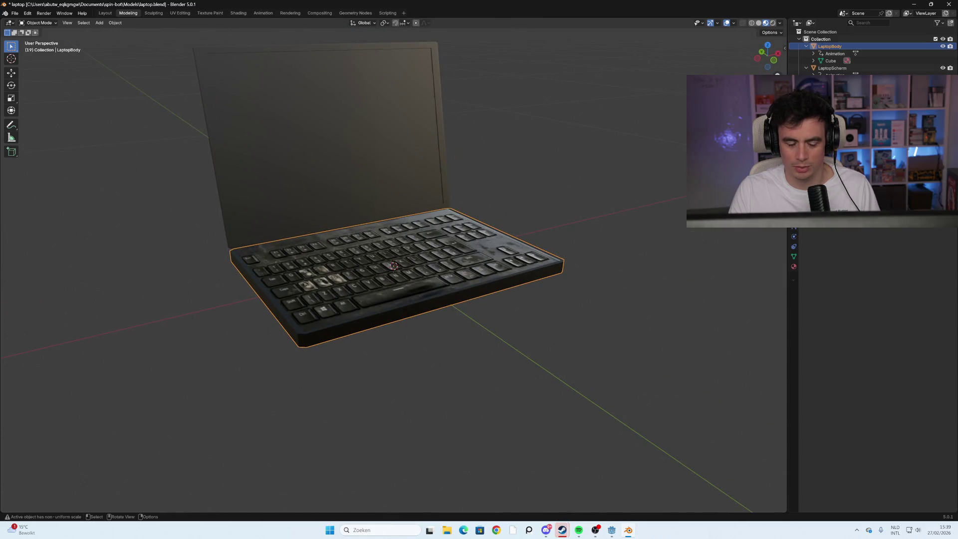
key("ctrl+s")
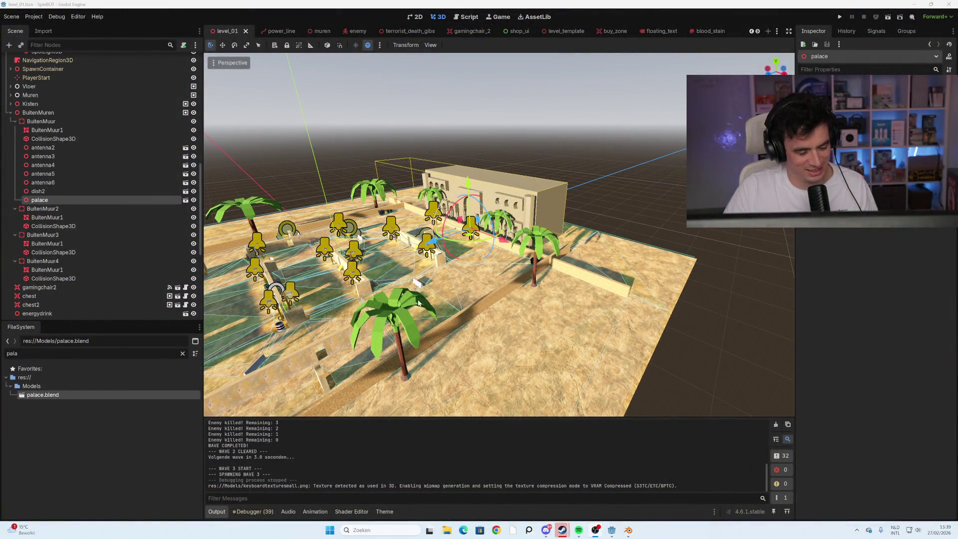
- Select the palm tree and dismiss the Search Help dialog that F1 opened
left_click(413, 303)
key("F1")
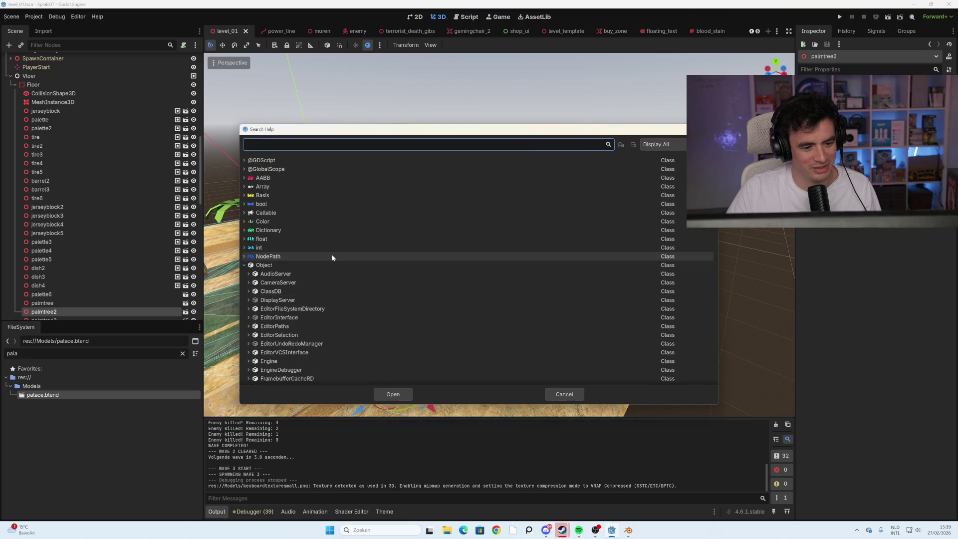
scroll(311, 304, "down", 10)
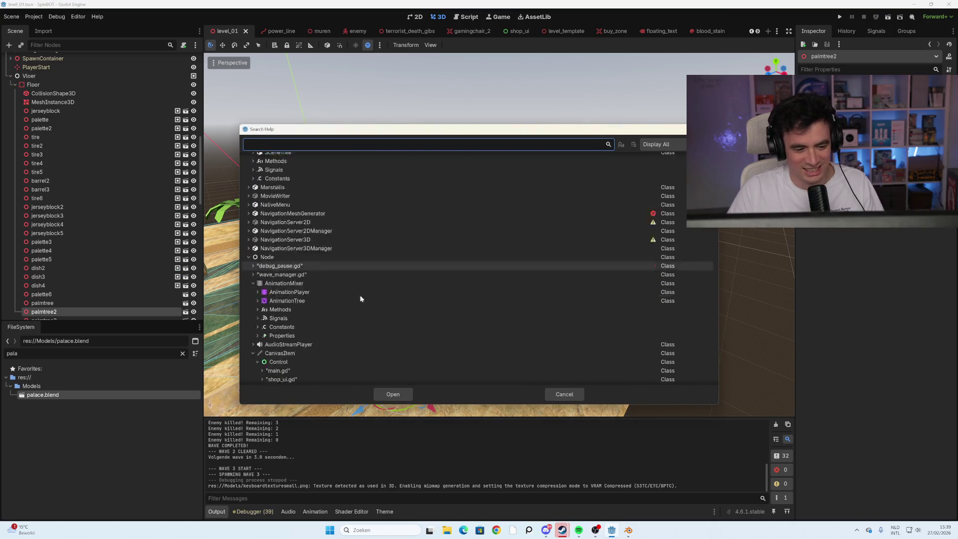
left_click(567, 390)
scroll(484, 216, "down", 3)
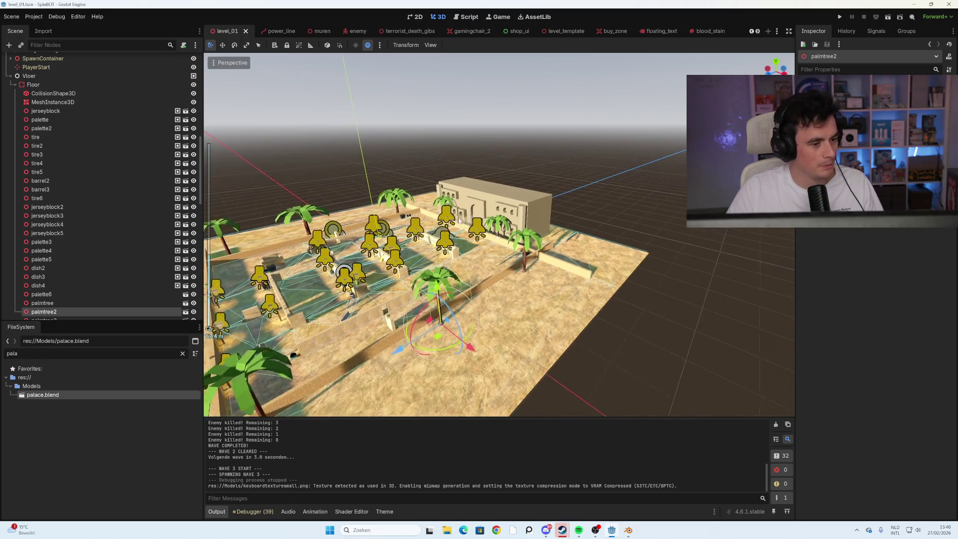
scroll(149, 186, "up", 5)
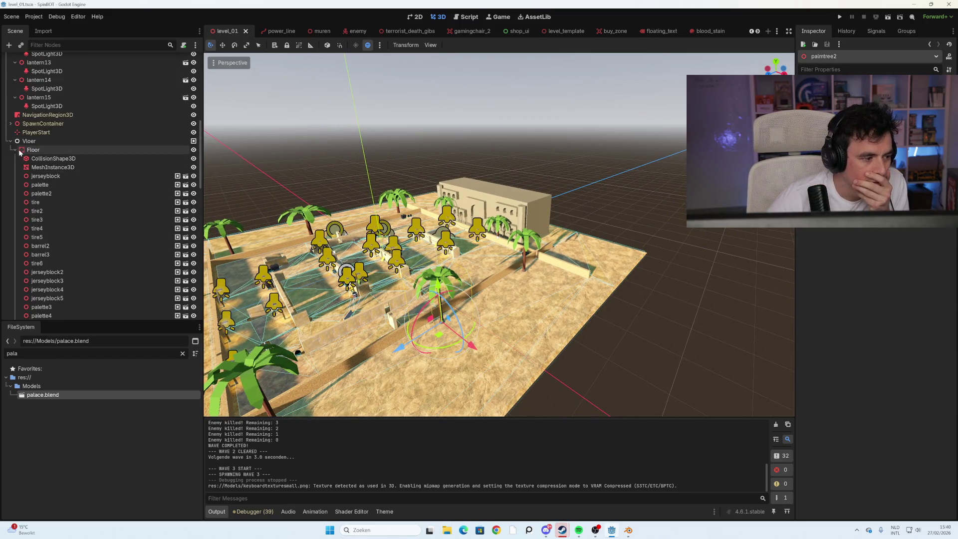
- Collapse the Floor, Vloer, BuitenMuren and Licht groups in the Scene dock
left_click(16, 150)
left_click(10, 141)
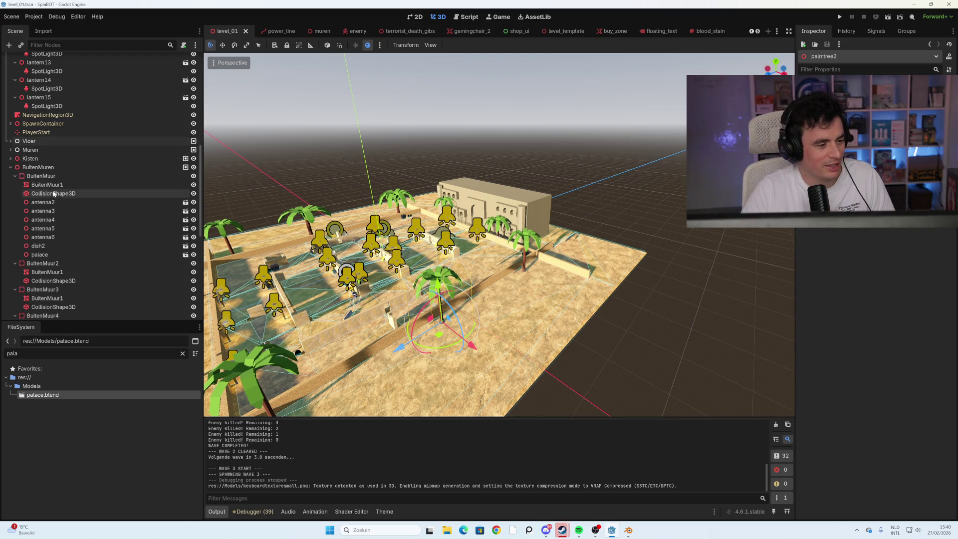
left_click(11, 167)
scroll(82, 208, "up", 10)
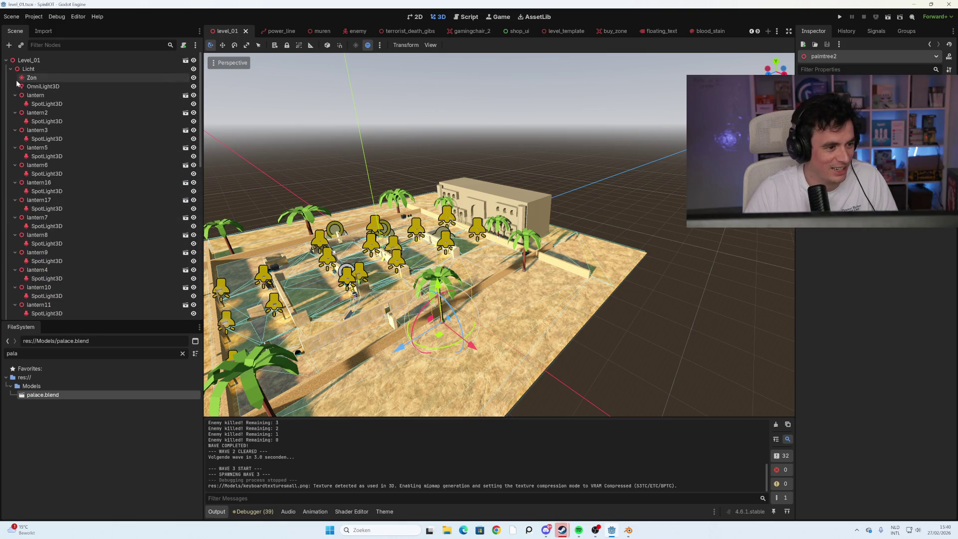
left_click(9, 70)
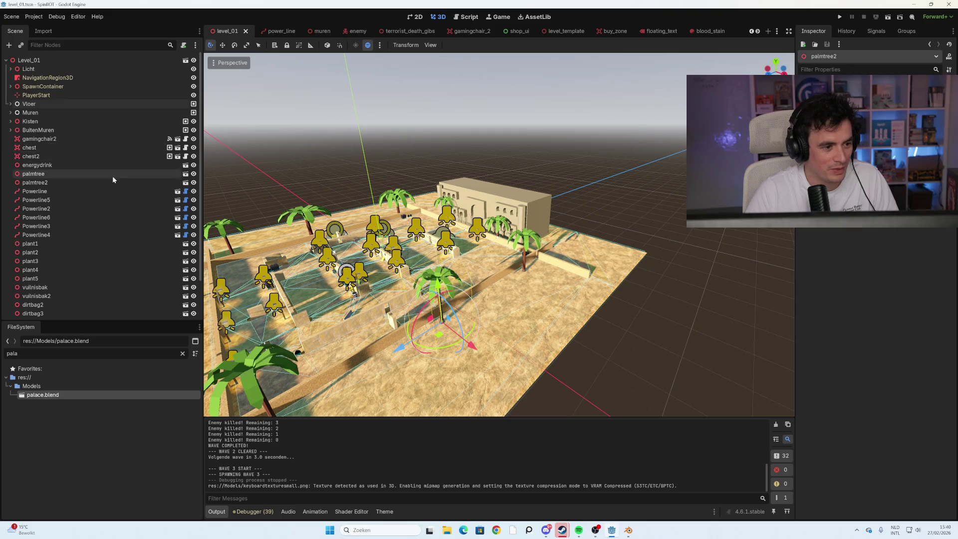
scroll(100, 195, "down", 3)
scroll(273, 224, "up", 1)
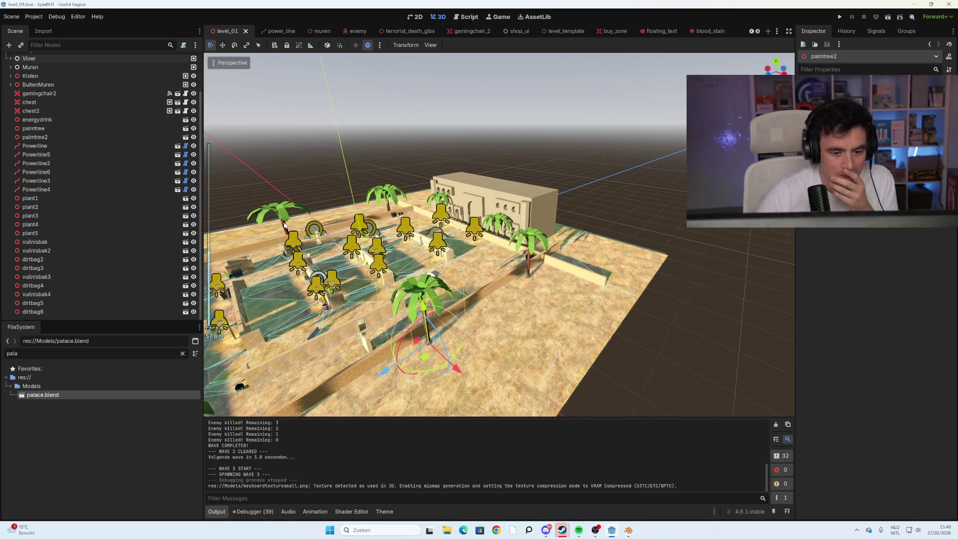
mouse_move(431, 259)
left_mouse_down()
mouse_move(440, 258)
mouse_move(431, 259)
left_mouse_up()
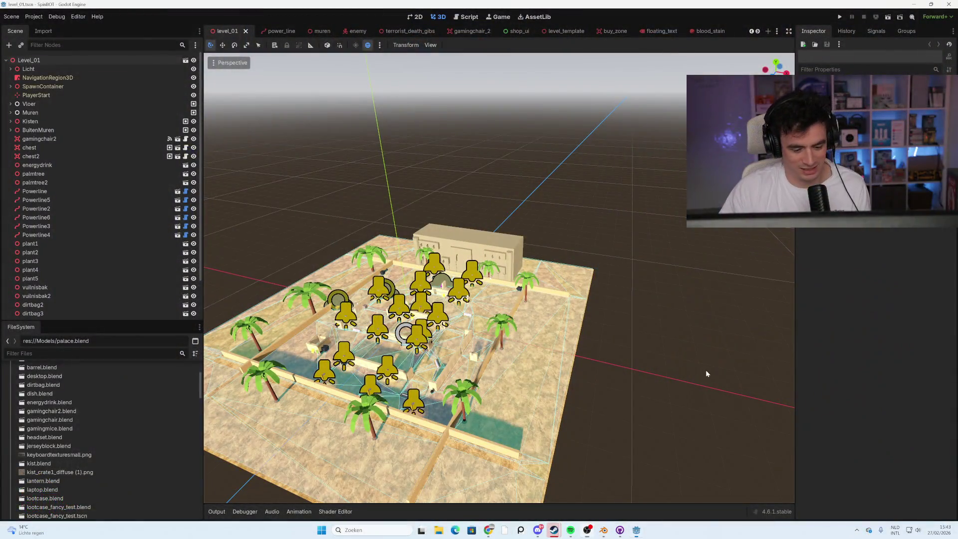
key("F5")
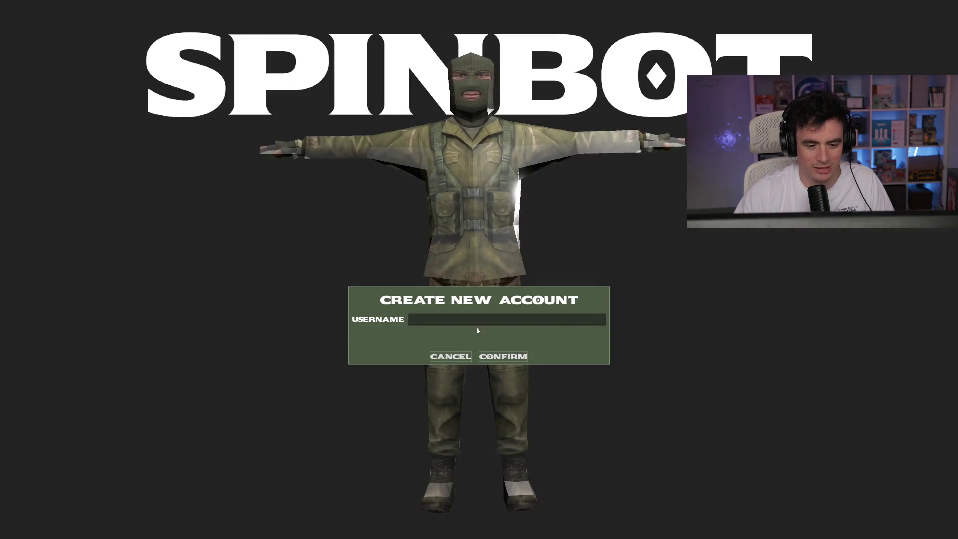
- Create a new account with a typed username, confirm it, and check the saved-accounts dropdown
type("MATHRIMLOVER")
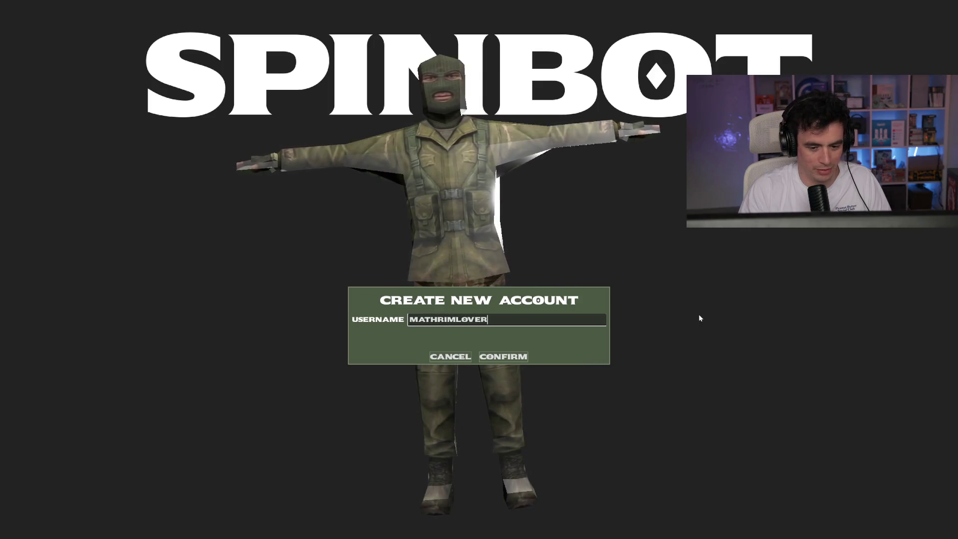
type("KE69")
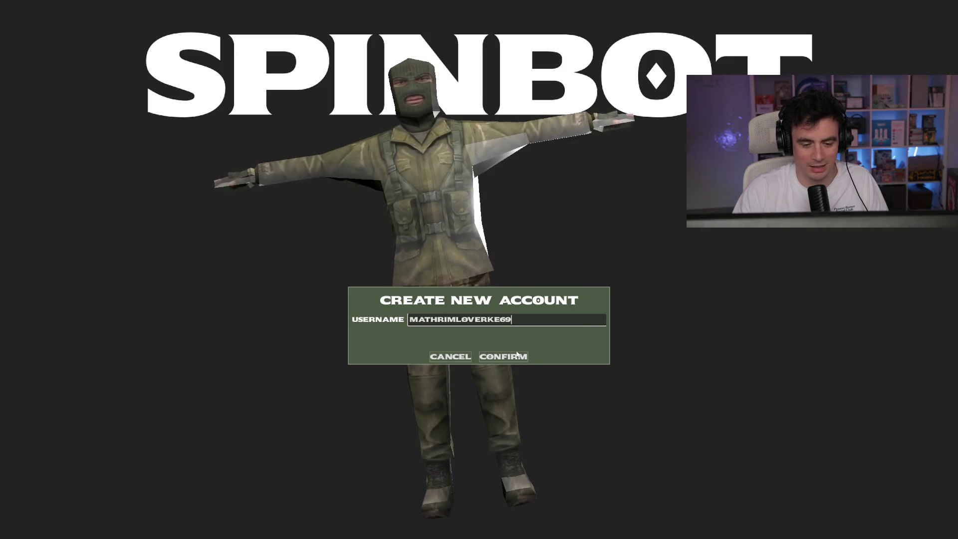
left_click(519, 355)
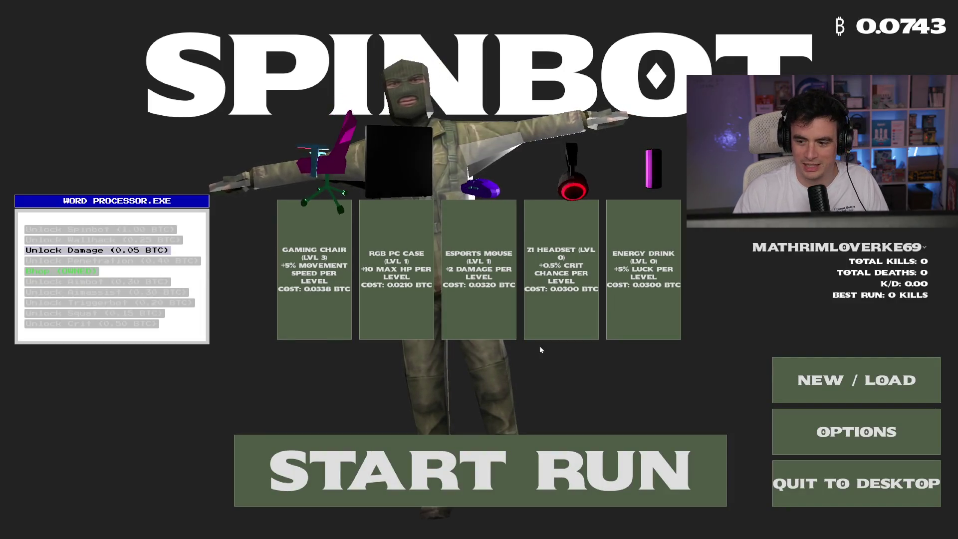
left_click(924, 248)
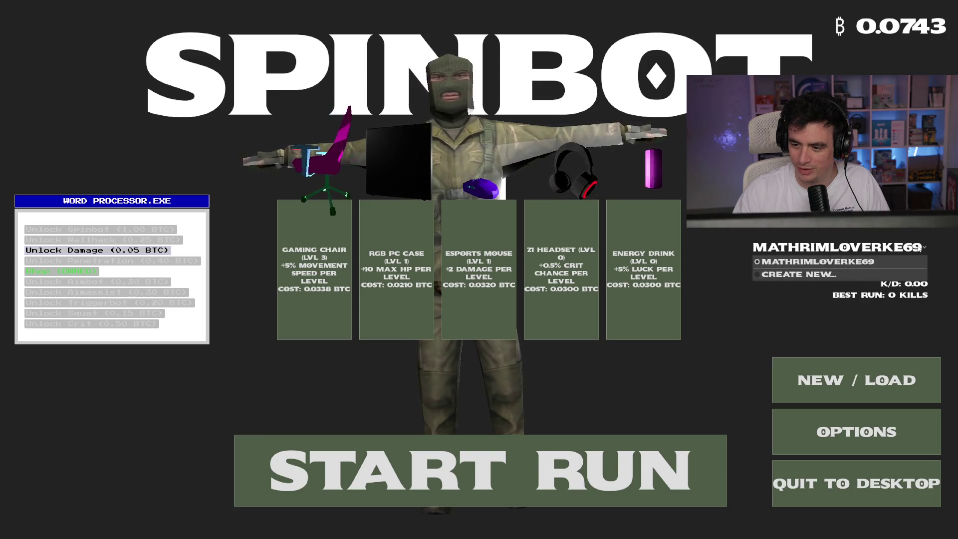
left_click(921, 248)
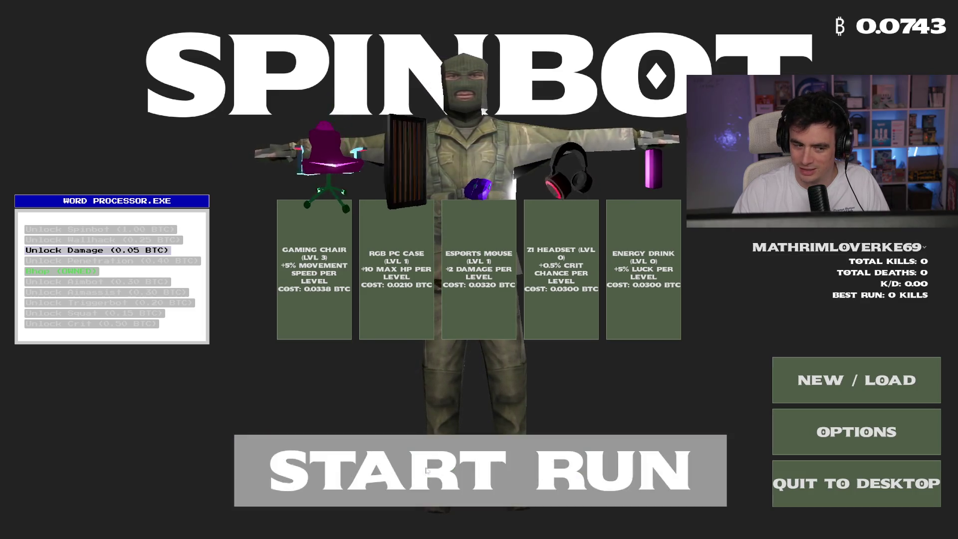
- Start a new SPINBOT run and shoot the first enemies while heading north-west
left_click(427, 470)
key("a")
key("w")
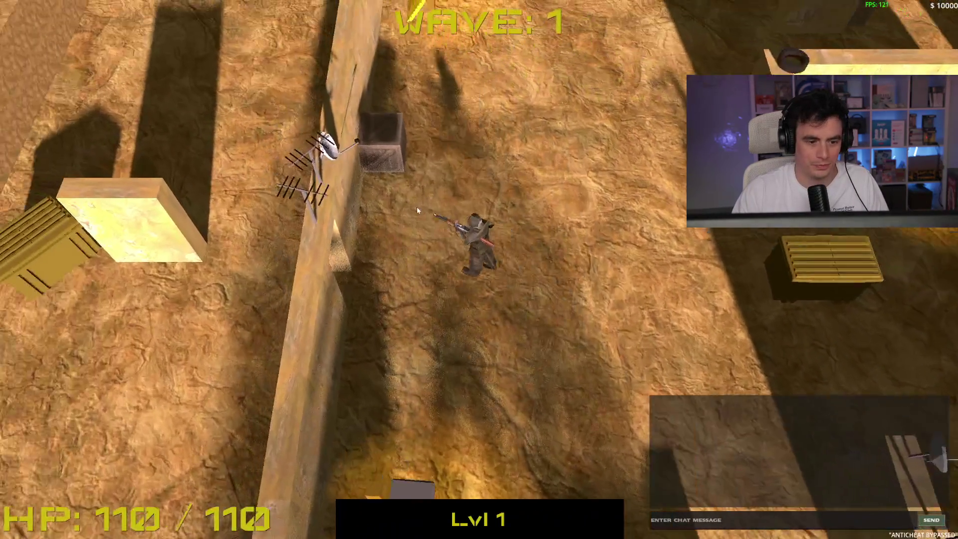
key("a")
key("w")
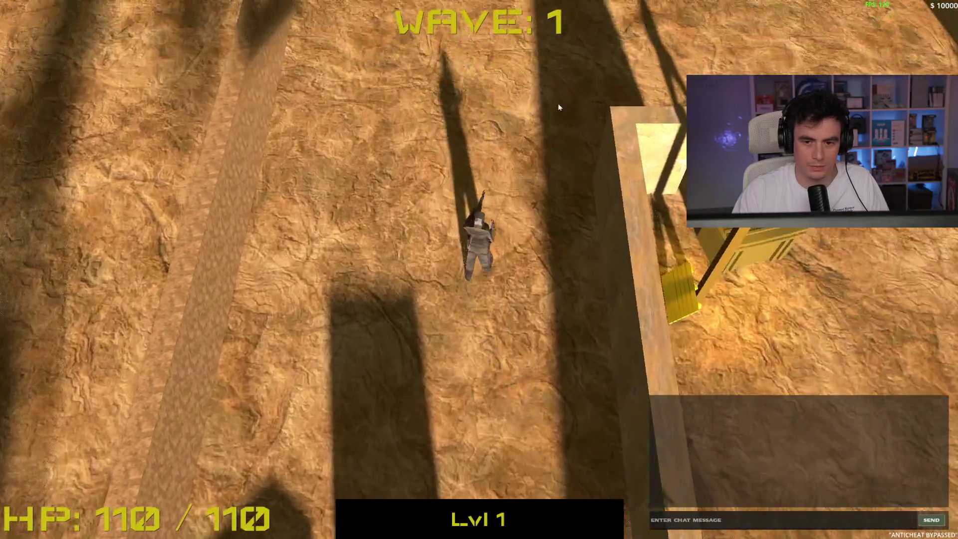
key("w")
left_click(666, 244)
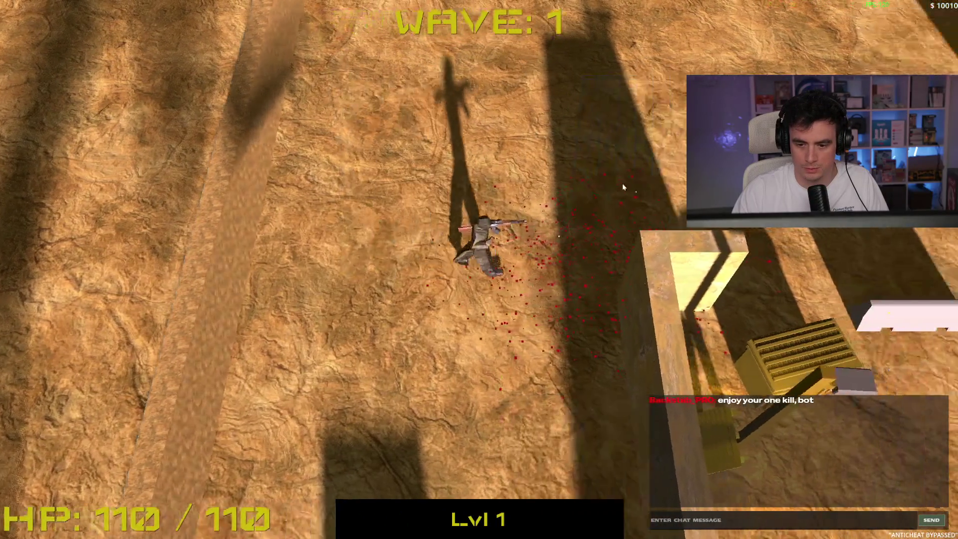
key("w")
key("d")
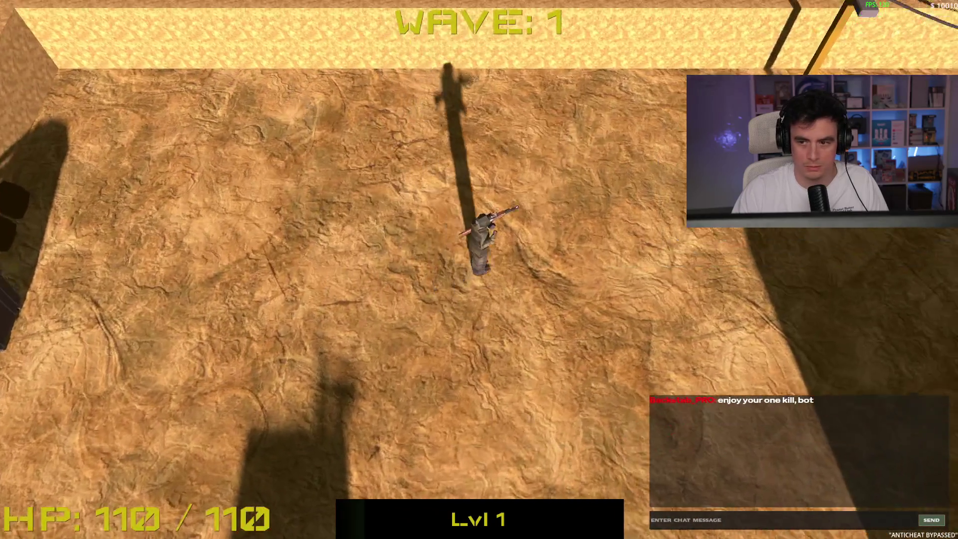
key("w")
key("a")
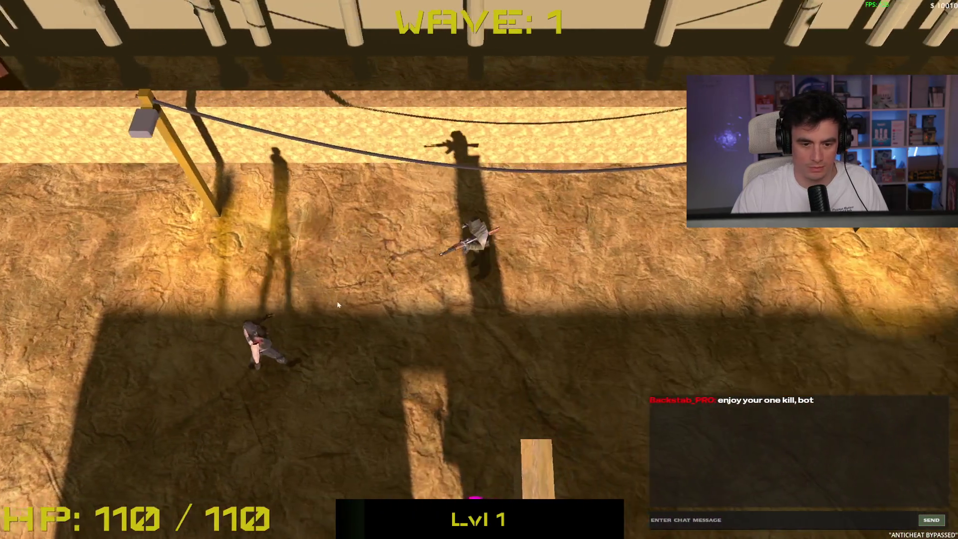
key("w")
left_click(325, 297)
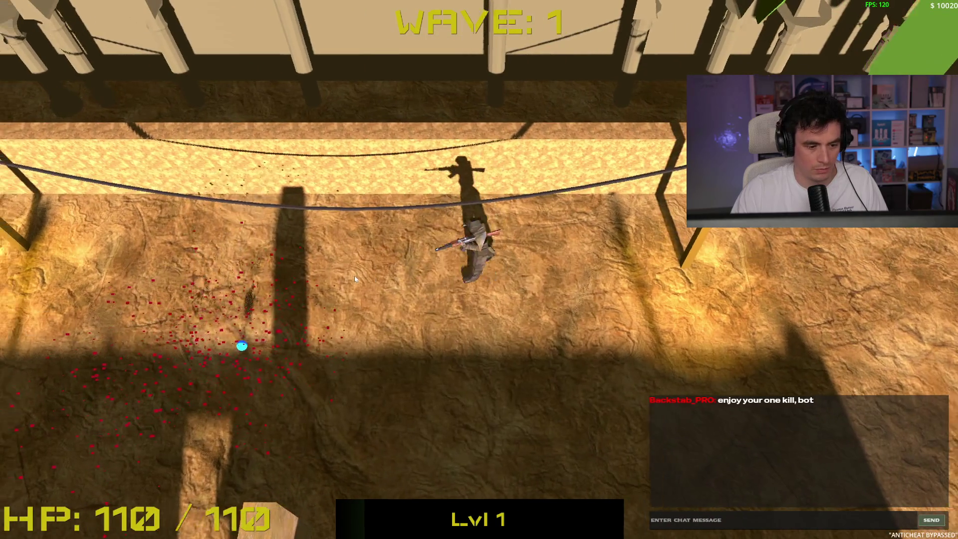
- Kite around the arena walls and shoot the approaching enemies to clear wave 2
key("a")
key("d")
key("w")
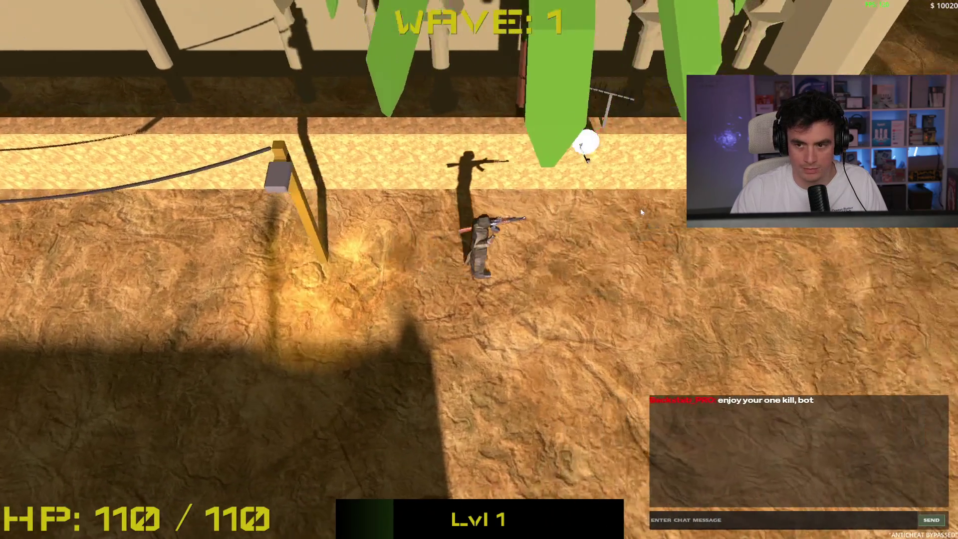
key("d")
key("s")
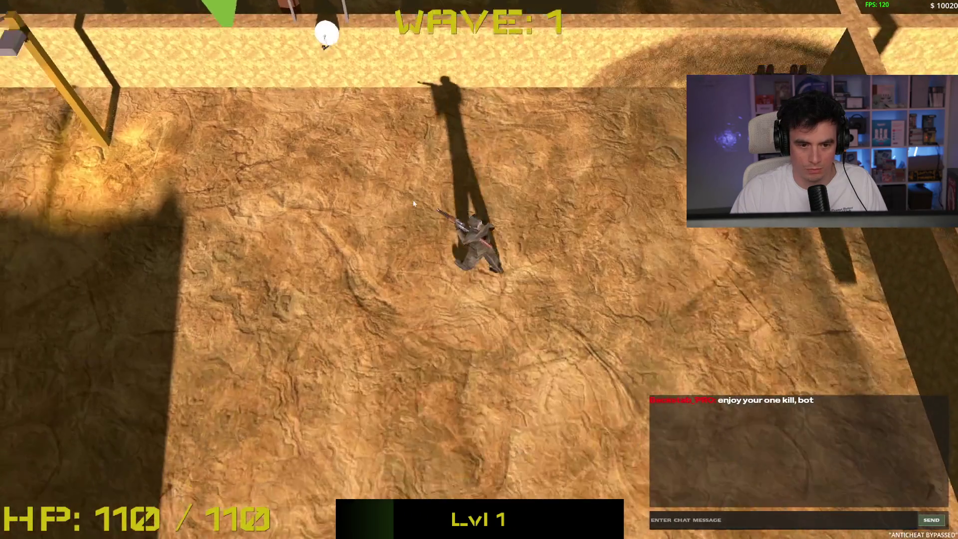
key("s")
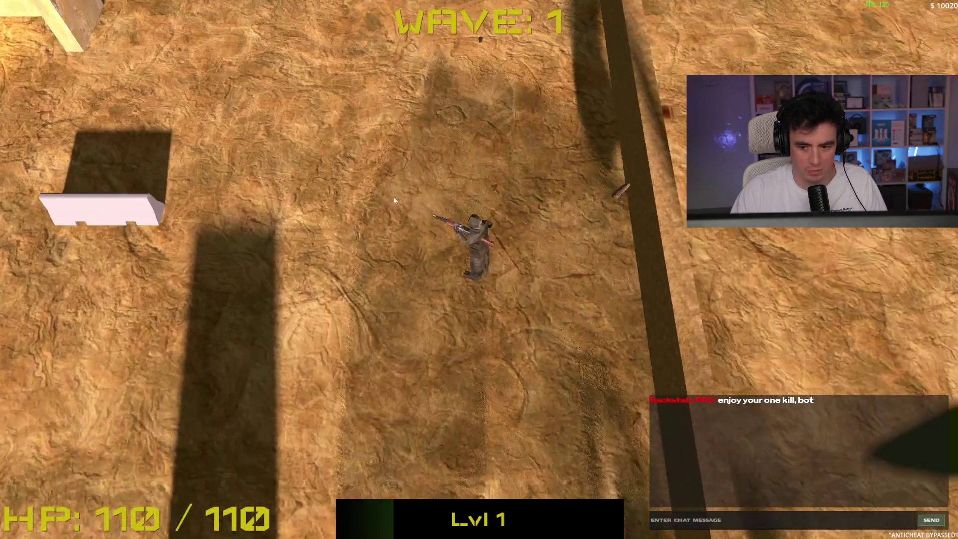
key("s")
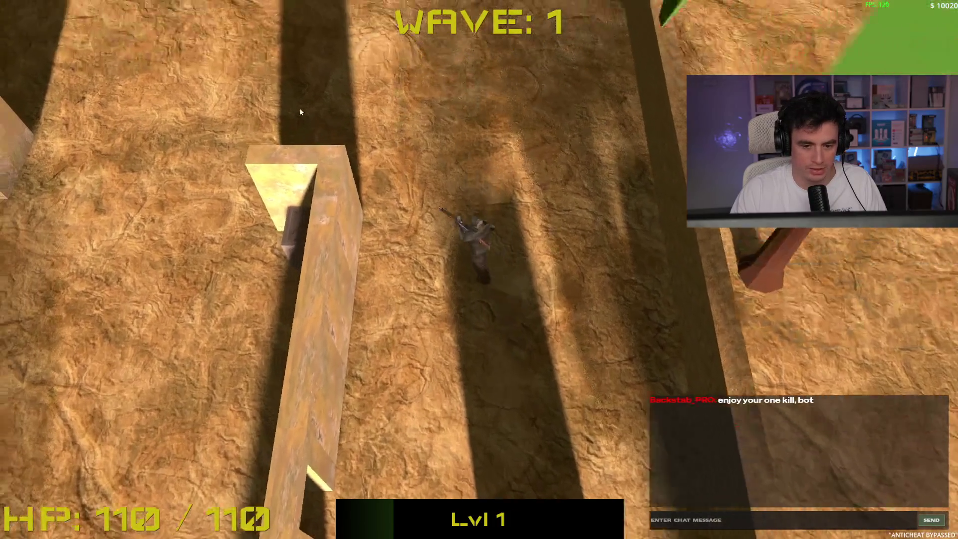
key("w")
key("a")
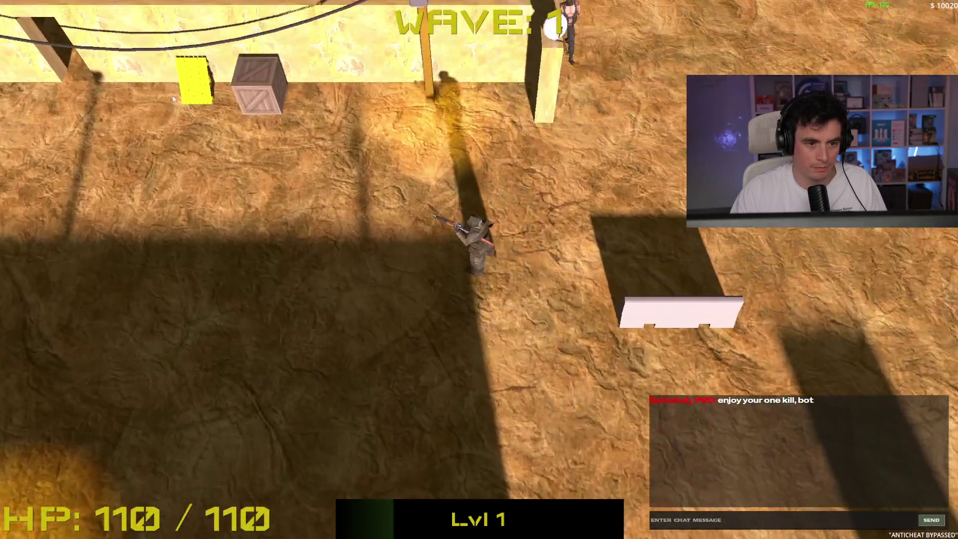
key("w")
key("d")
left_click(324, 224)
key("w")
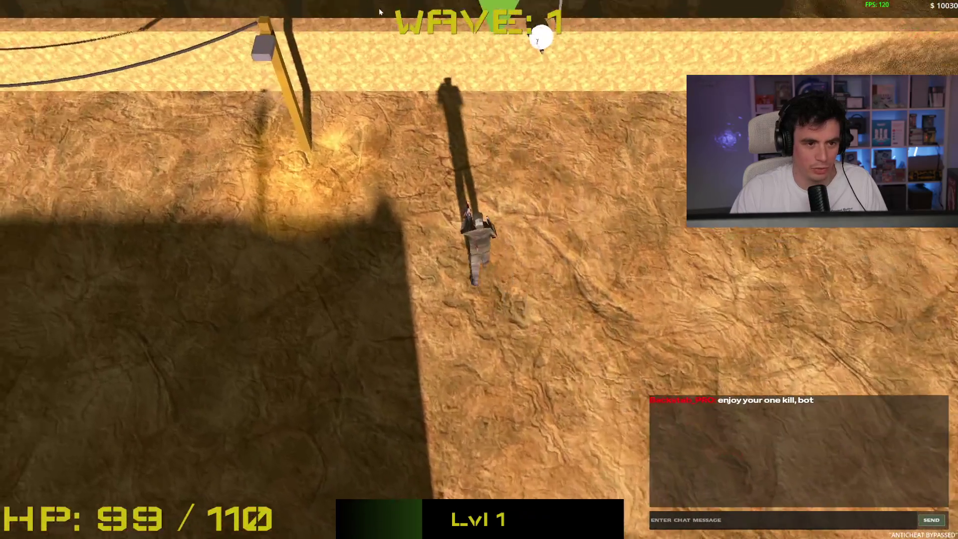
key("a")
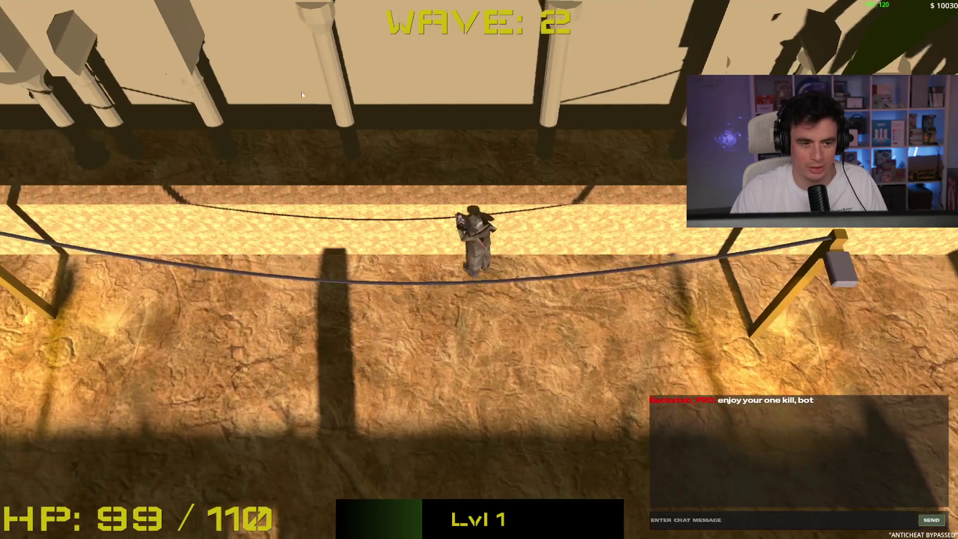
key("s")
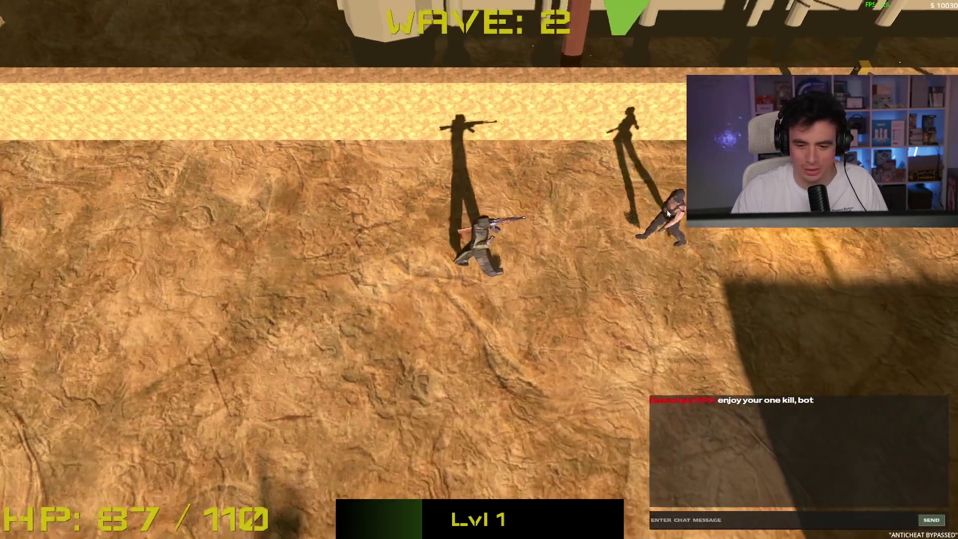
left_click(663, 226)
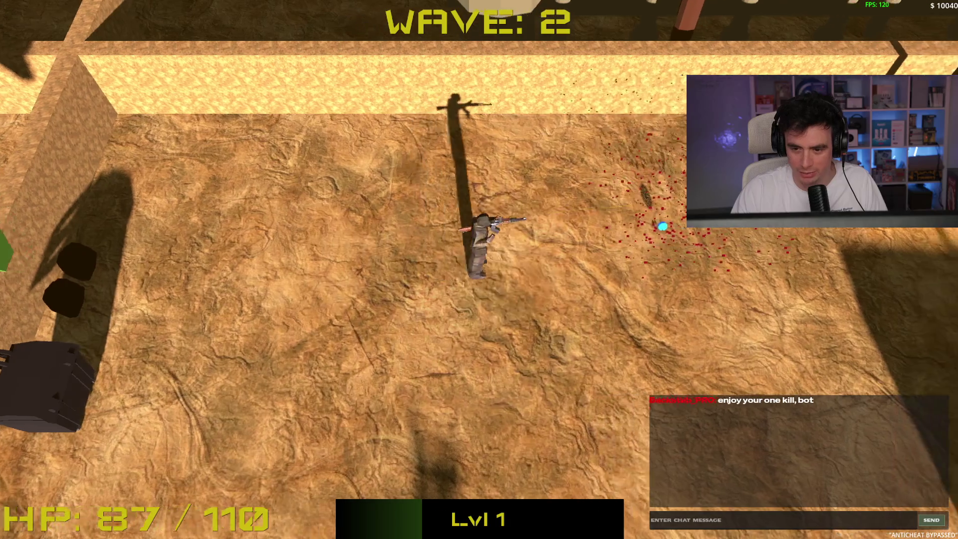
- Fight into wave 3, killing the red charger and northern enemies
key("d")
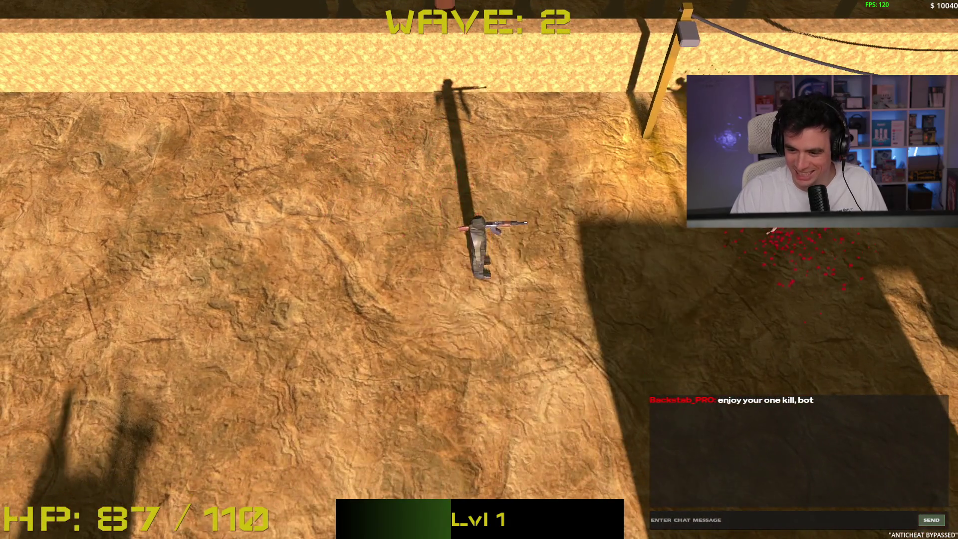
key("d")
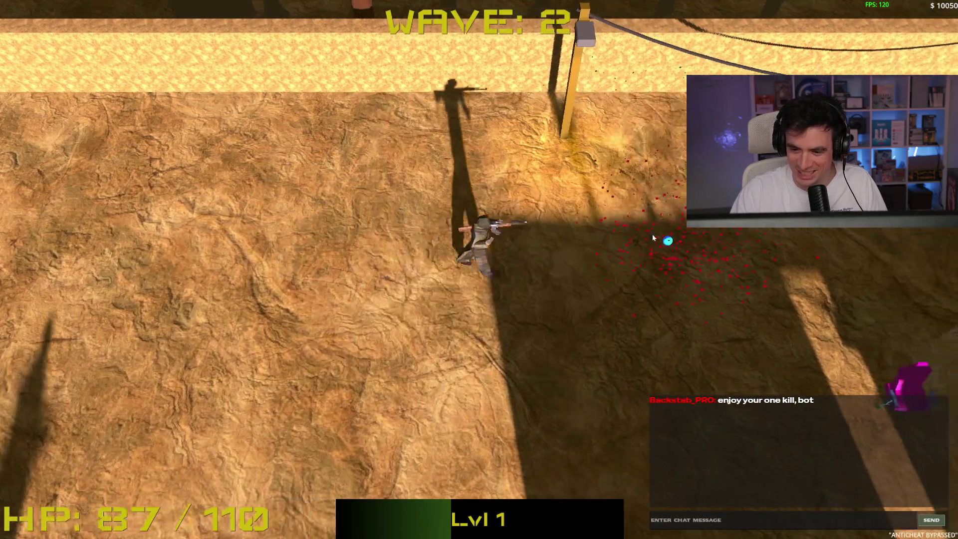
key("s")
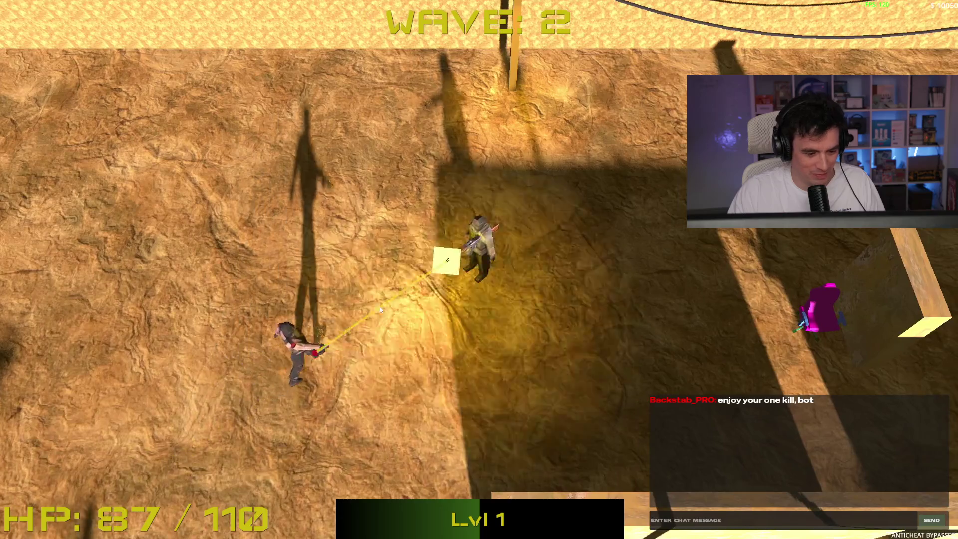
left_click(371, 289)
key("w")
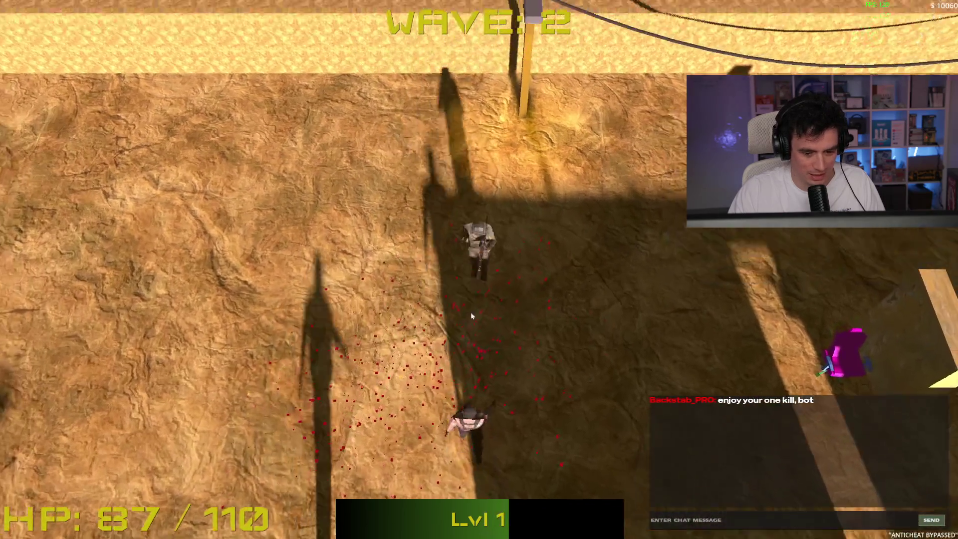
key("a")
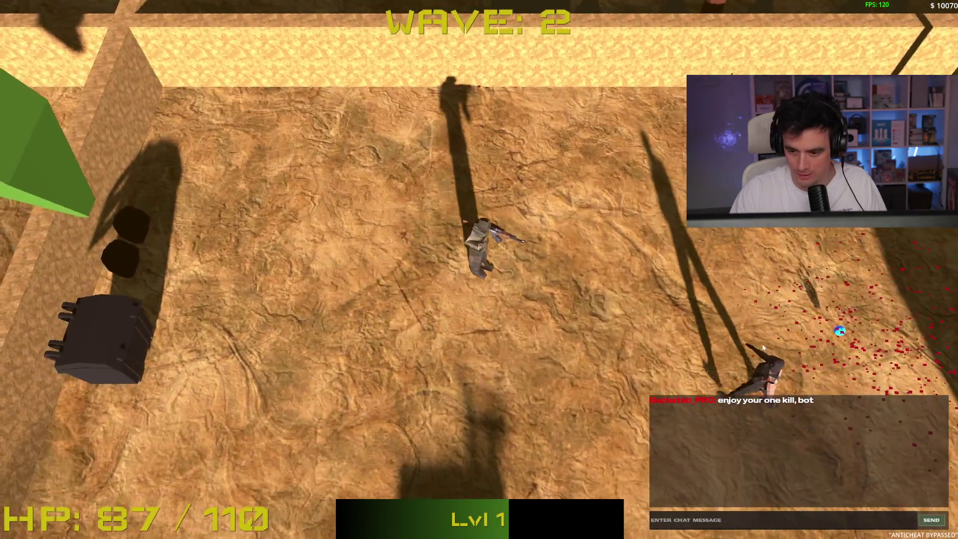
left_click(764, 348)
key("s")
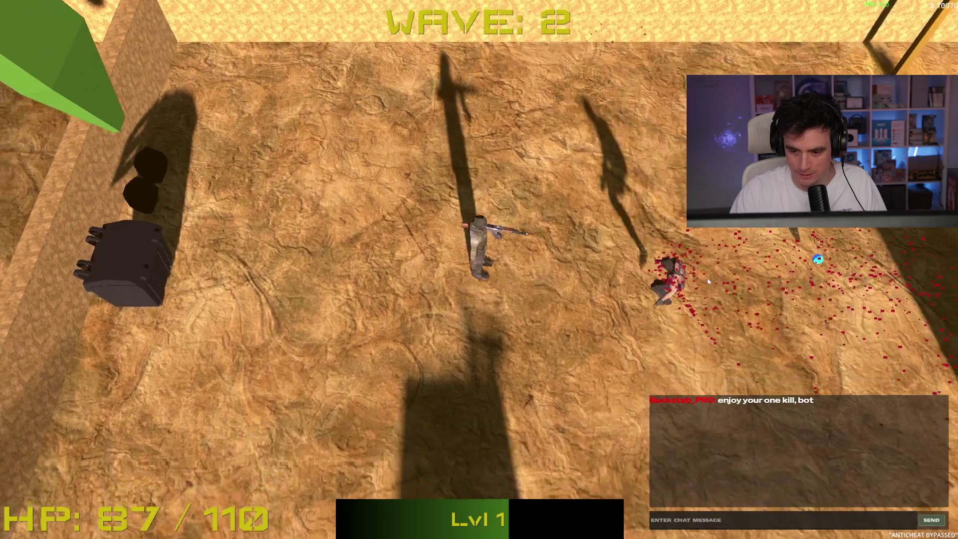
key("s")
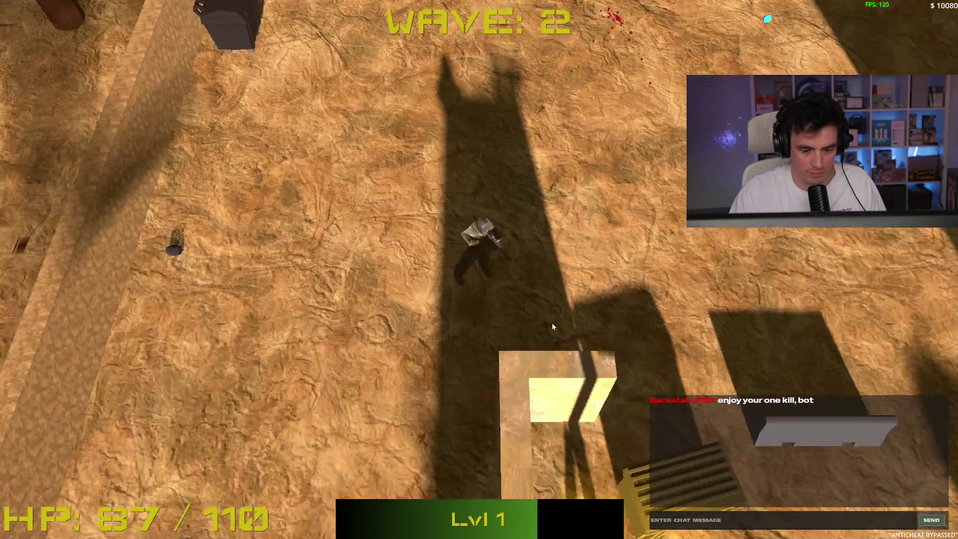
key("s")
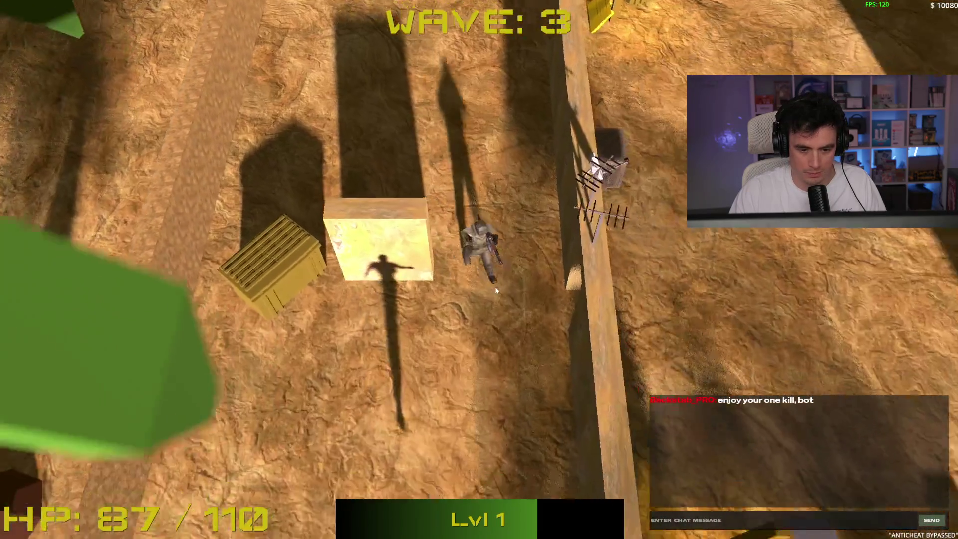
key("w")
left_click(452, 394)
left_click(487, 331)
key("w")
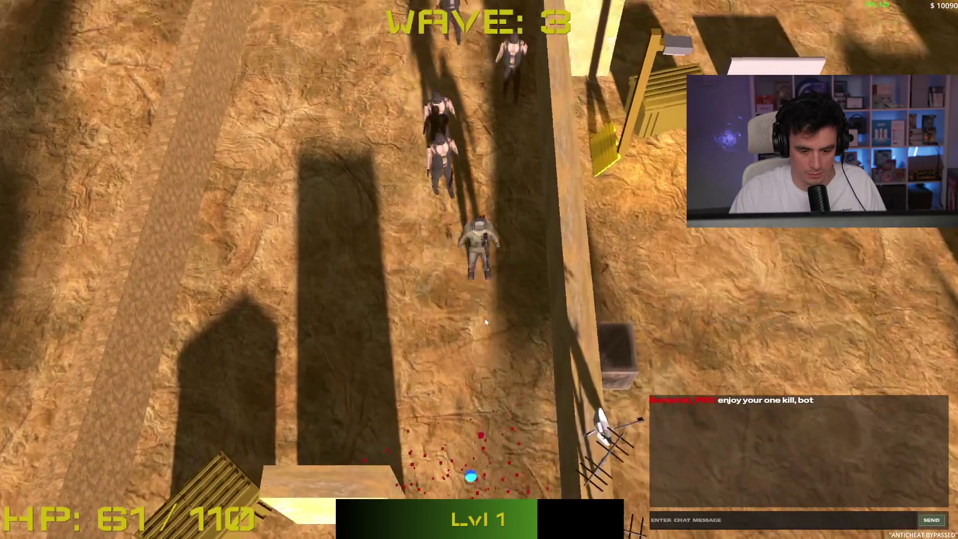
key("s")
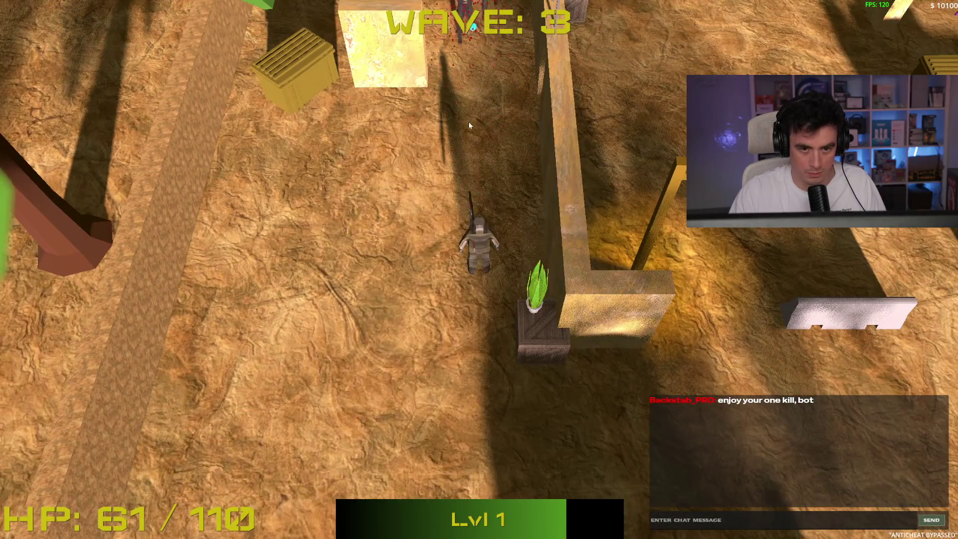
left_click(472, 122)
key("s")
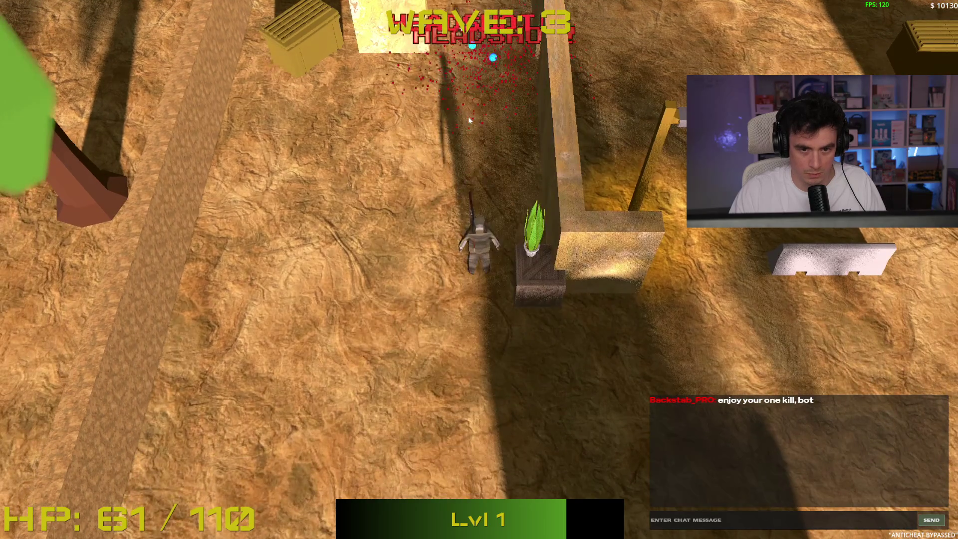
key("w")
left_click(460, 151)
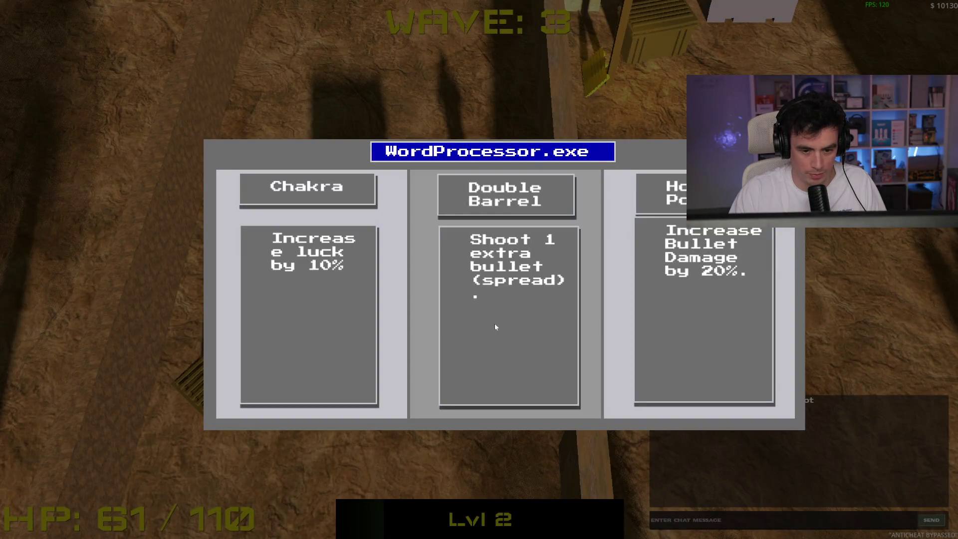
- Take the Double Barrel upgrade and shoot the enemy to the right
left_click(477, 322)
key("w")
left_click(574, 222)
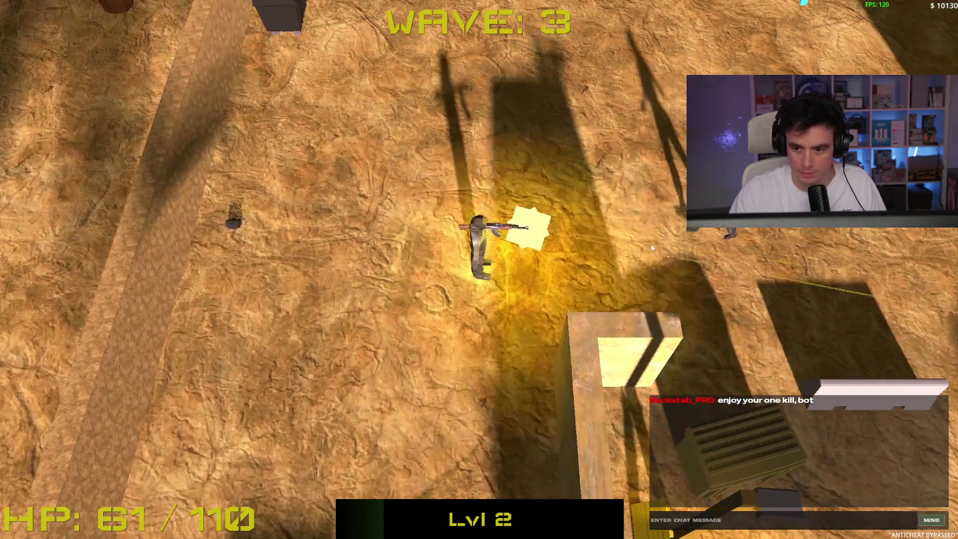
key("d")
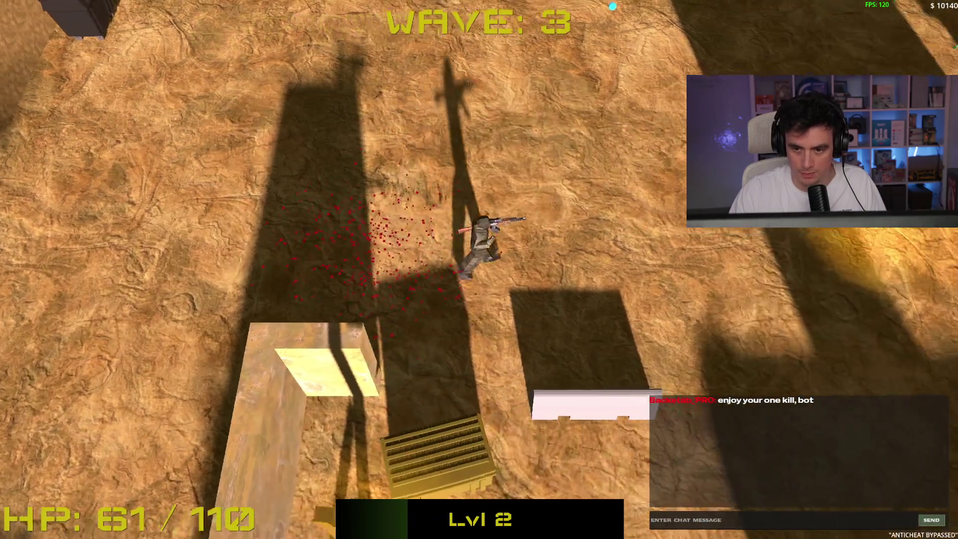
key("w")
key("d")
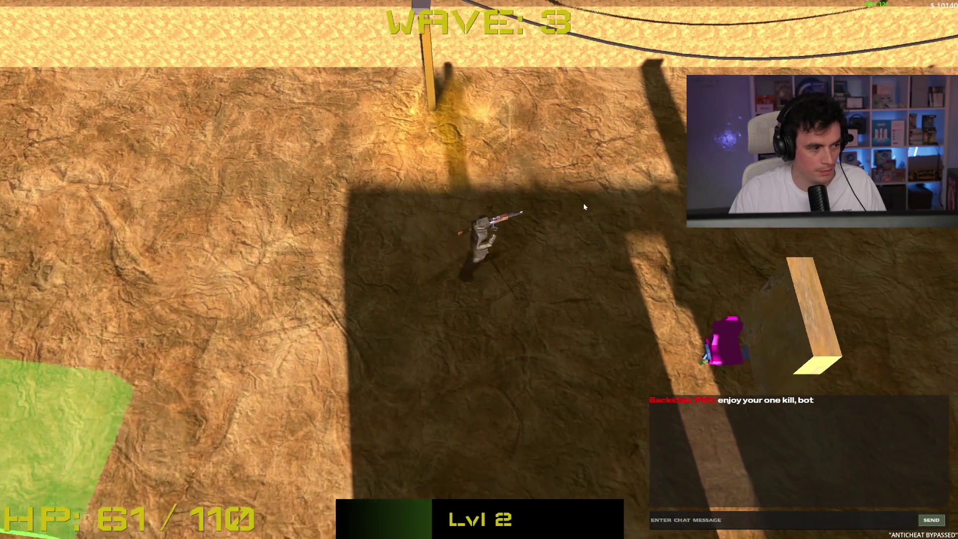
- Buy the BHOP Script from the green shop pad
key("d")
key("a")
key("s")
key("a")
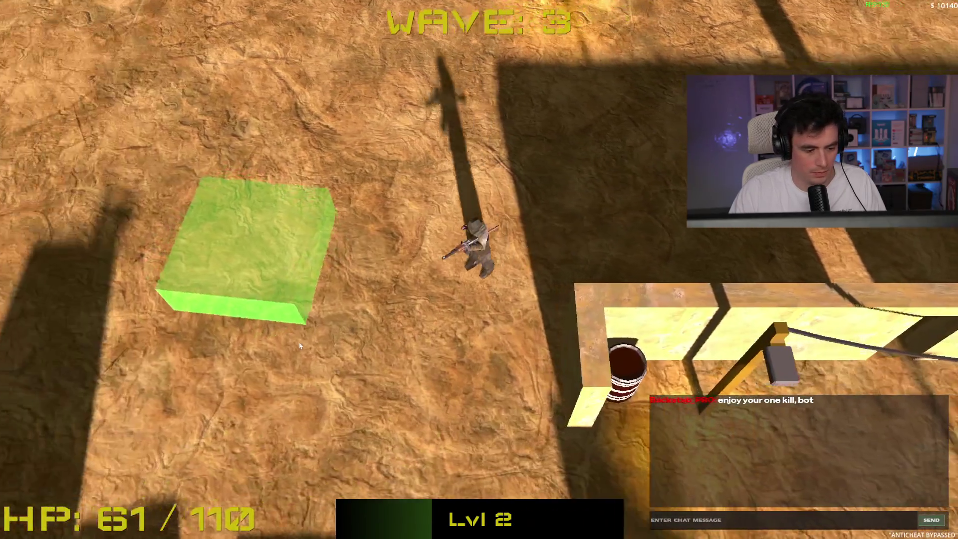
key("b")
left_click(489, 291)
key("b")
key("w")
key("w")
- Claim the loot hidden in the large plant
key("s+d")
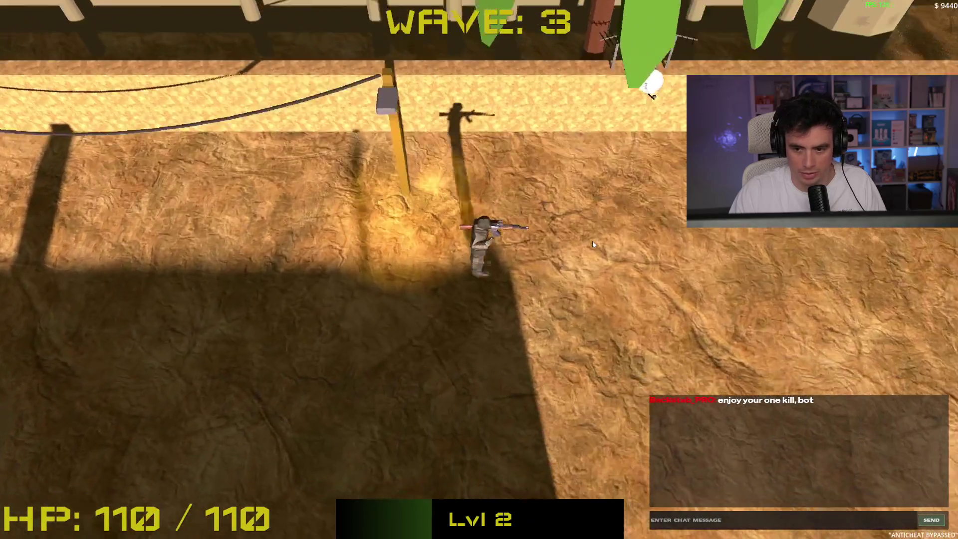
key("s+a")
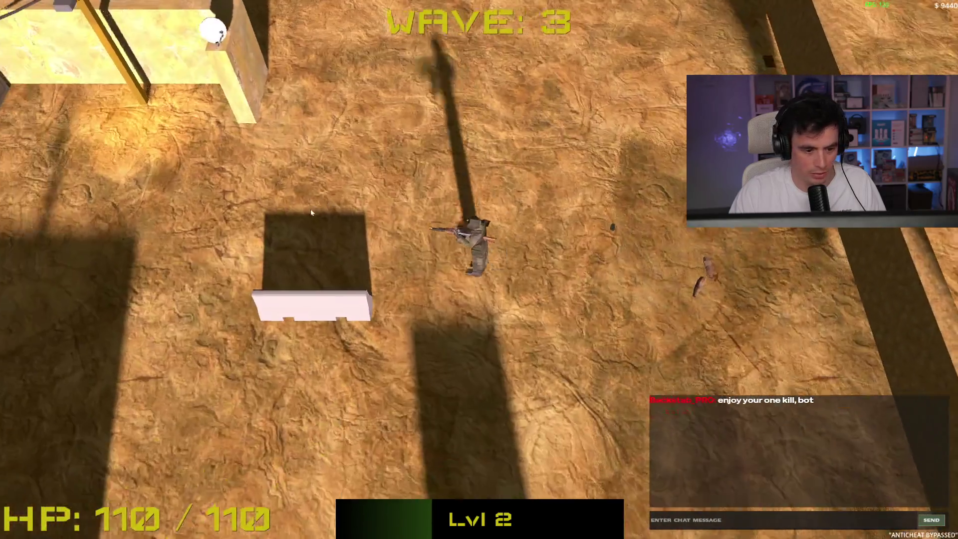
key("s+a")
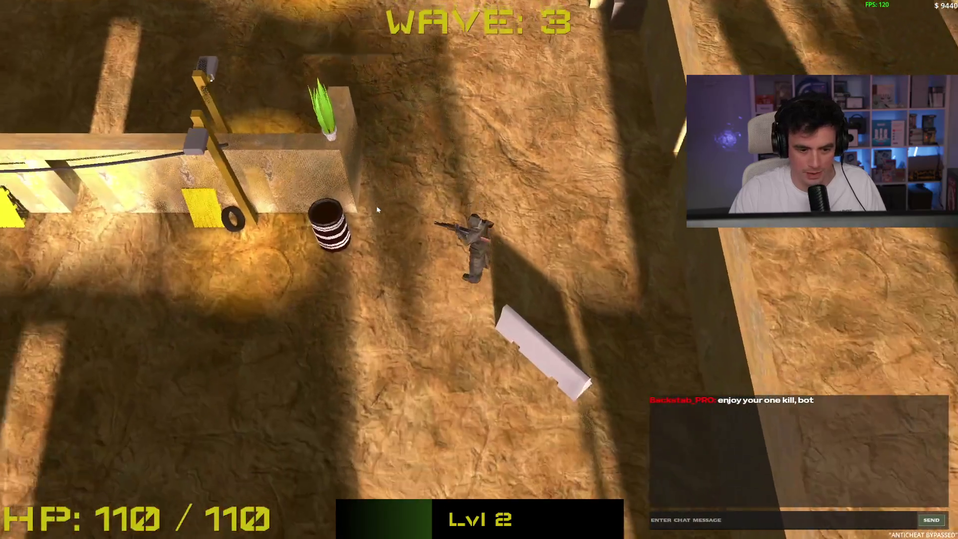
key("w+a")
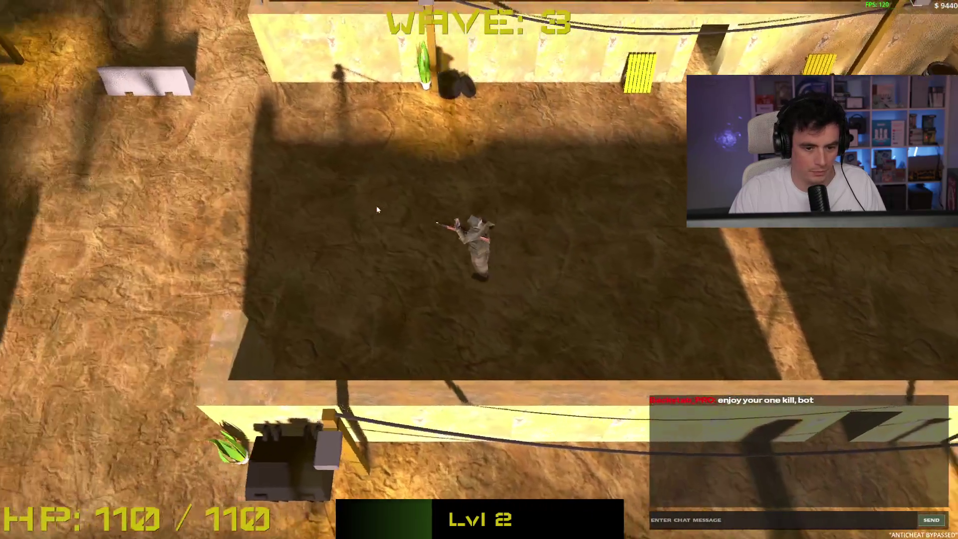
key("w+a")
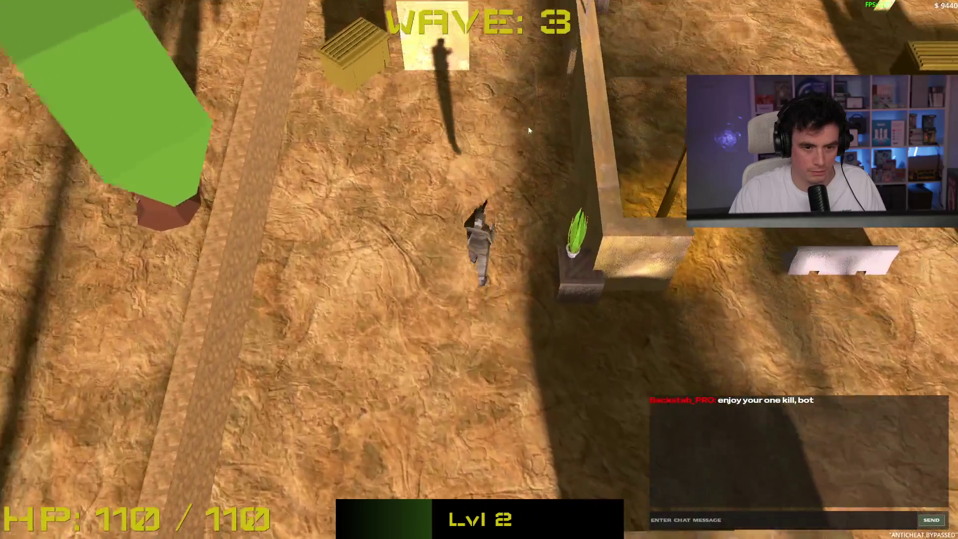
key("space")
key("w+d")
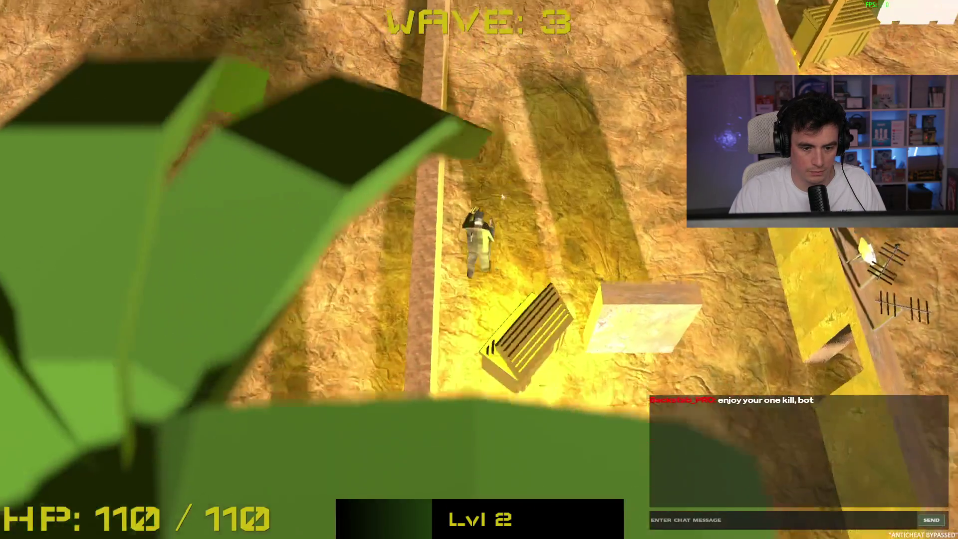
key("w")
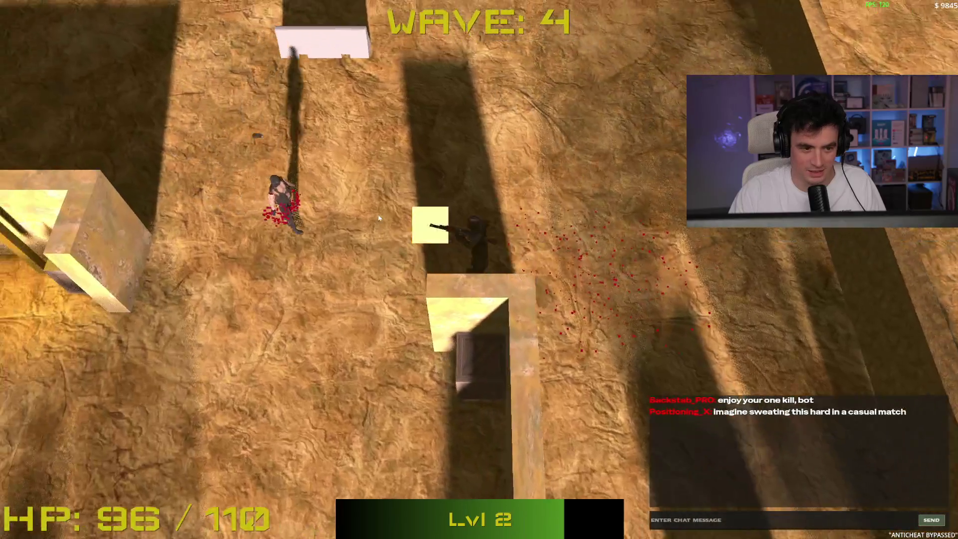
- Shoot the remaining enemies near the crates to clear the lobby and reach level 3
left_click(360, 241)
key("a")
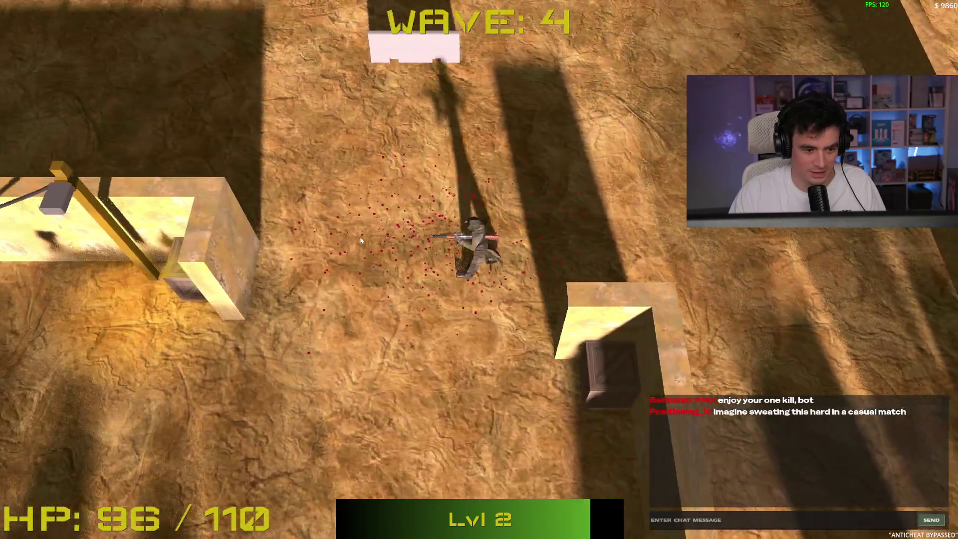
key("w")
key("d")
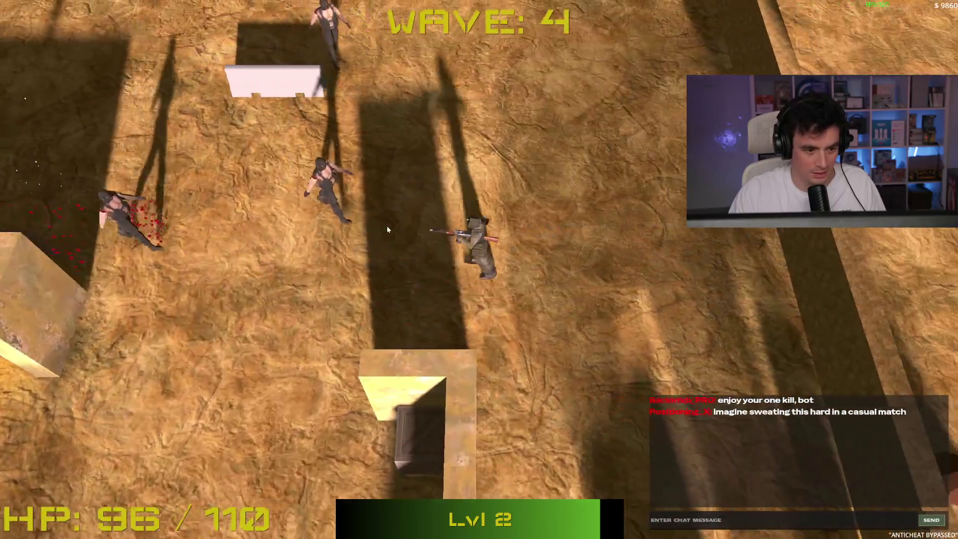
key("s")
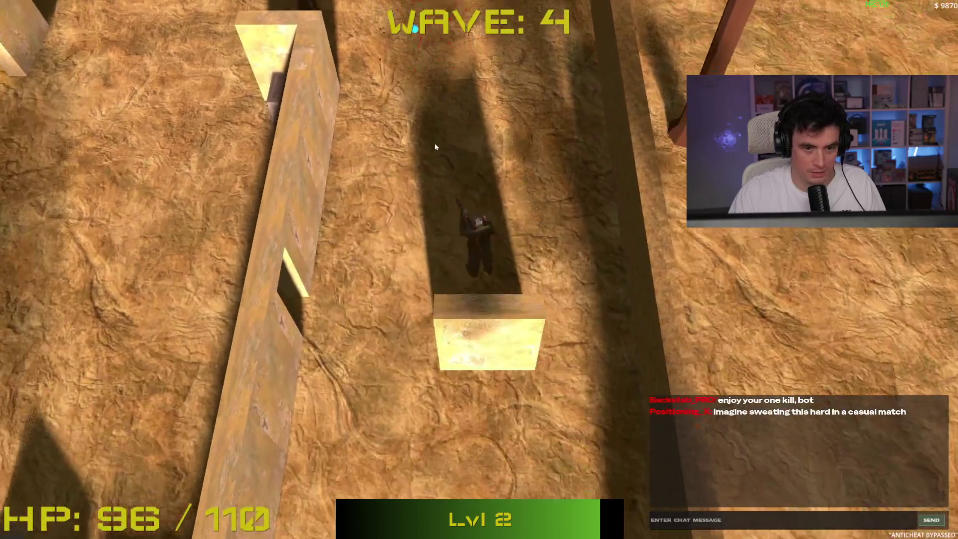
key("w")
left_click(435, 145)
key("d")
key("w")
left_click(350, 182)
key("s")
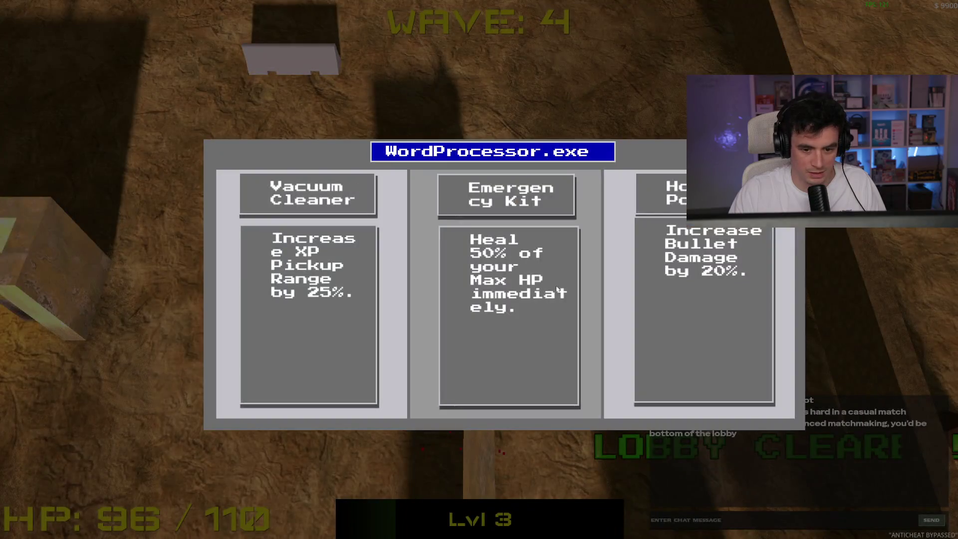
- Take the +20% bullet damage upgrade and fight through the next wave, shooting nearby enemies
left_click(644, 300)
key("a")
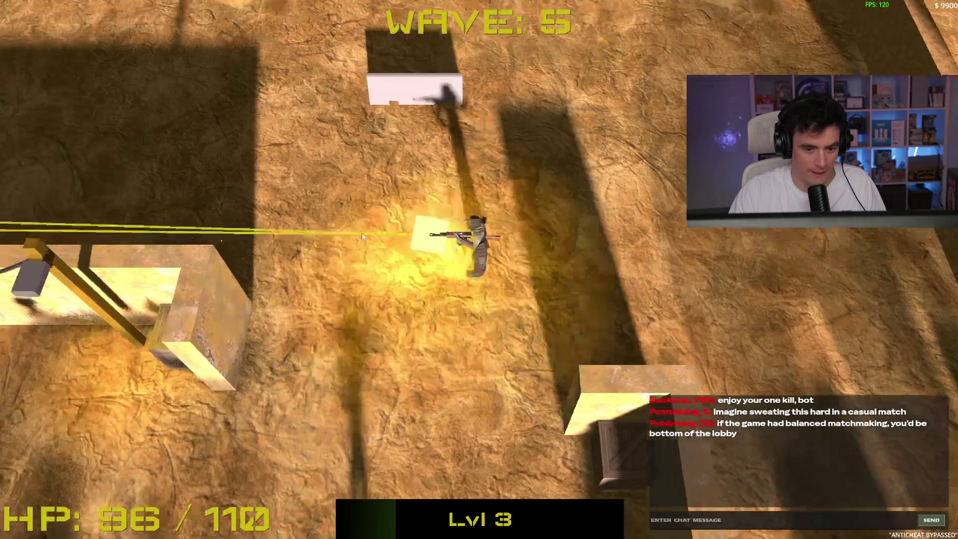
key("s")
key("w")
left_click(487, 243)
key("a")
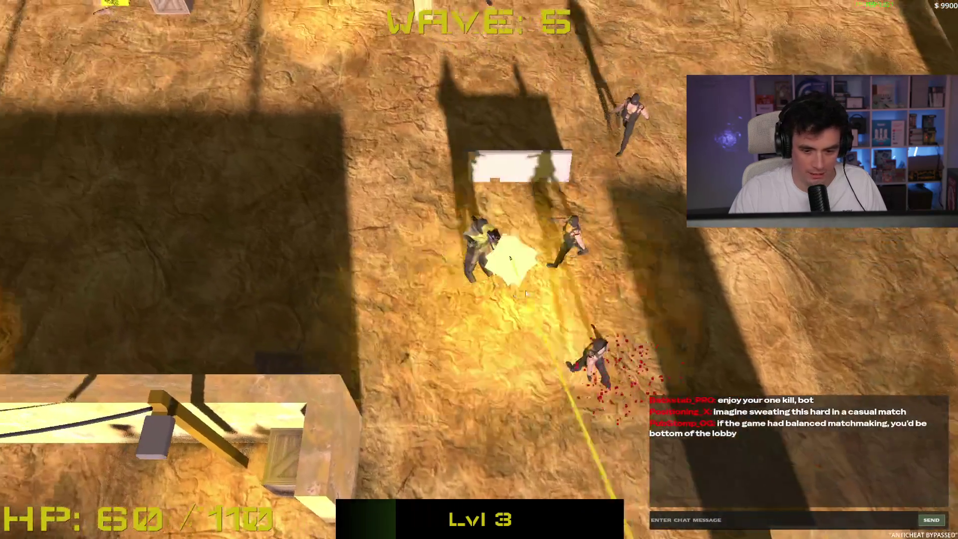
key("s")
key("s")
key("a")
left_click(515, 174)
key("a")
key("s")
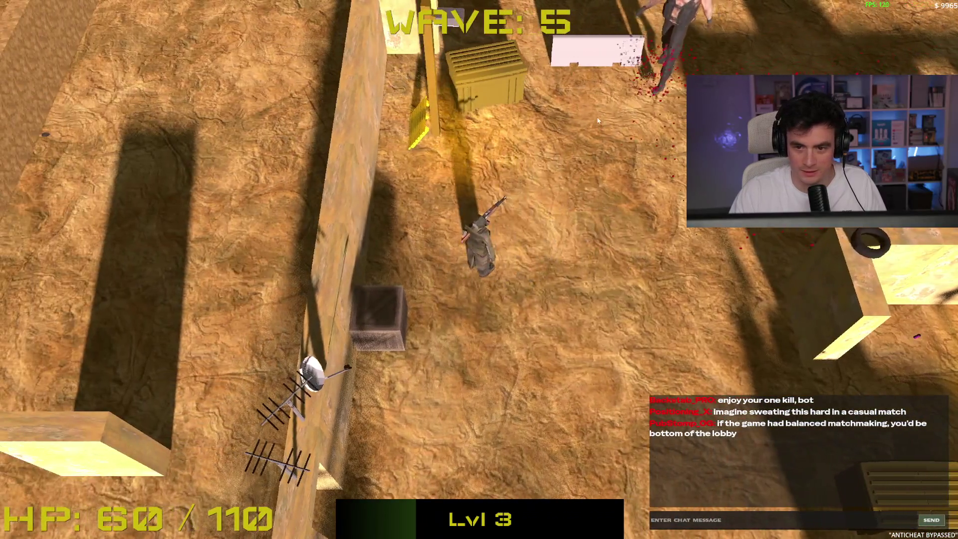
left_click(582, 97)
key("s")
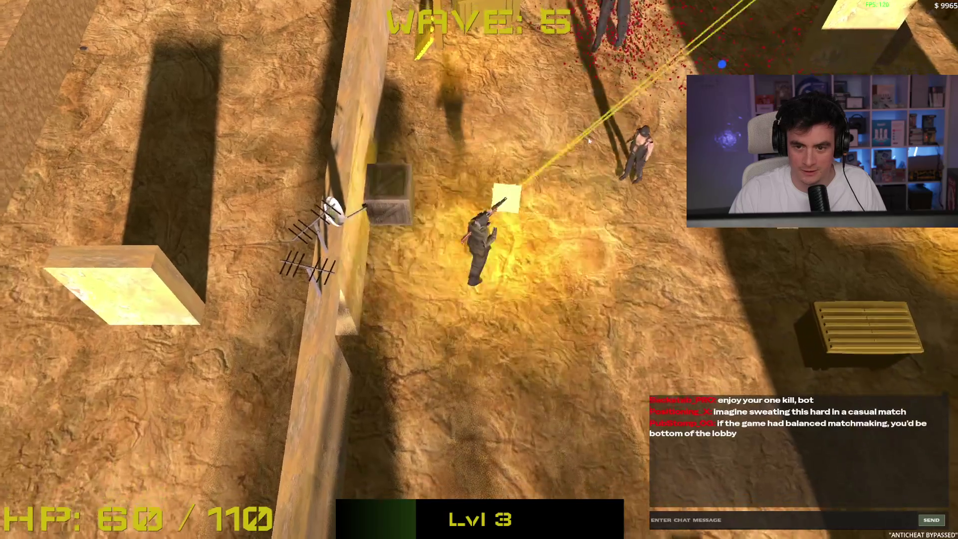
left_click(522, 119)
key("d")
key("w")
key("w")
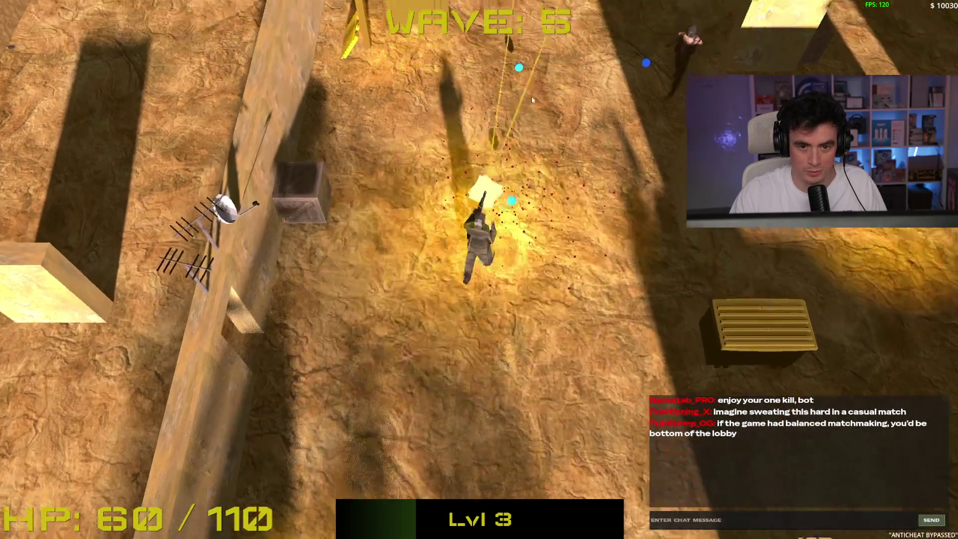
key("d")
left_click(648, 135)
key("w")
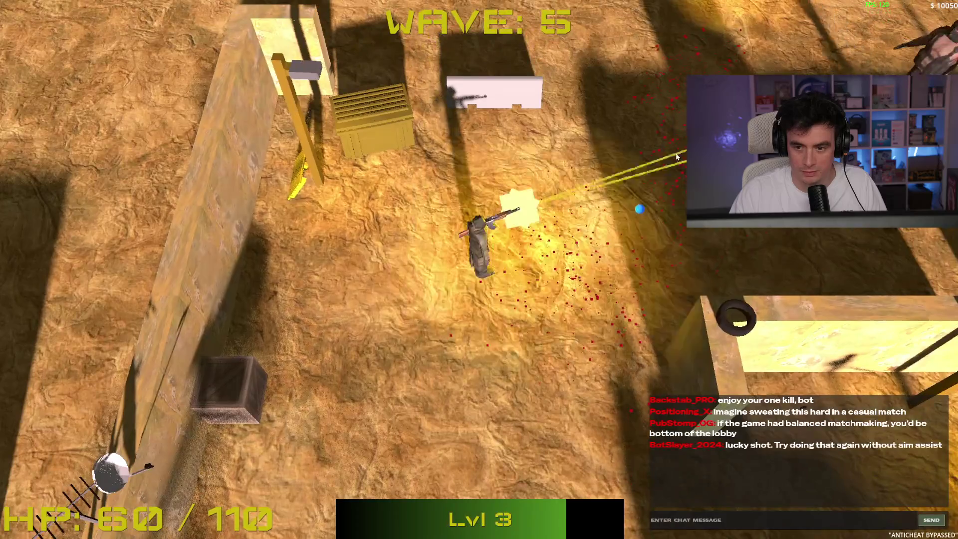
key("d")
left_click(676, 153)
key("w")
key("d")
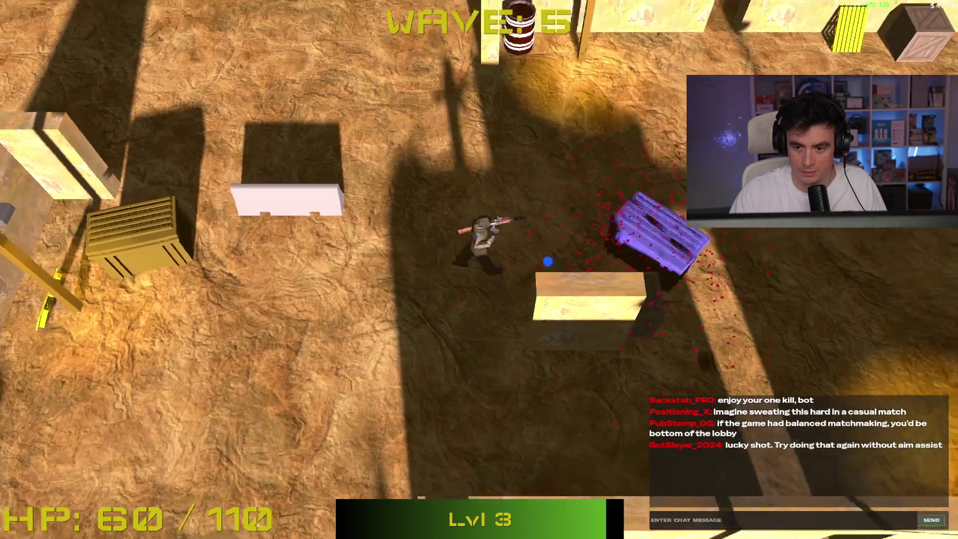
left_click(556, 259)
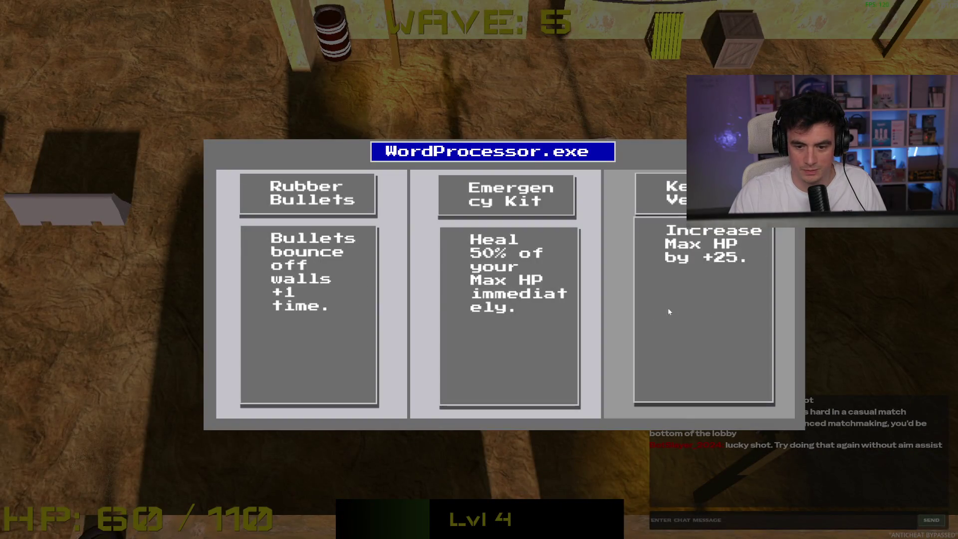
- Pick the Rubber Bullets upgrade and keep dodging and shooting enemies through the maze
left_click(337, 324)
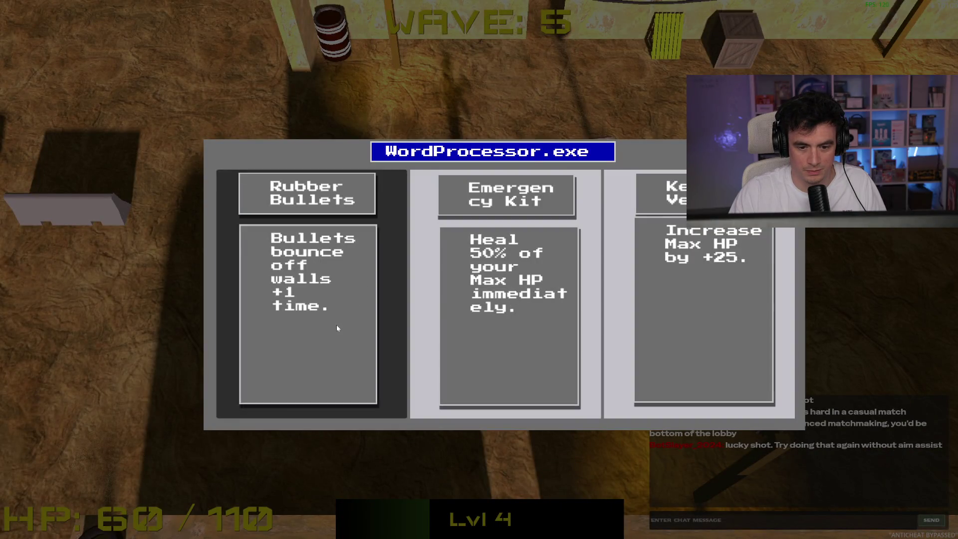
key("w")
key("d")
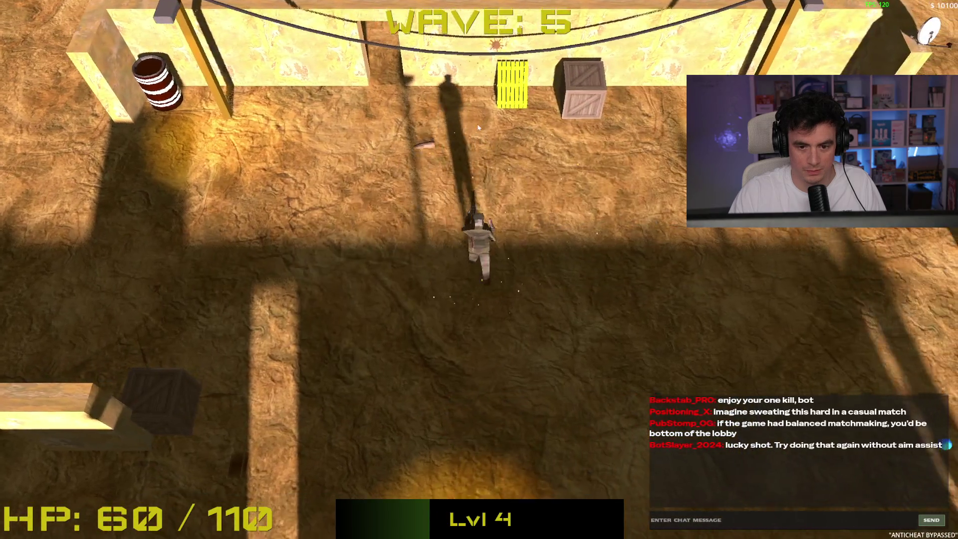
key("s")
key("d")
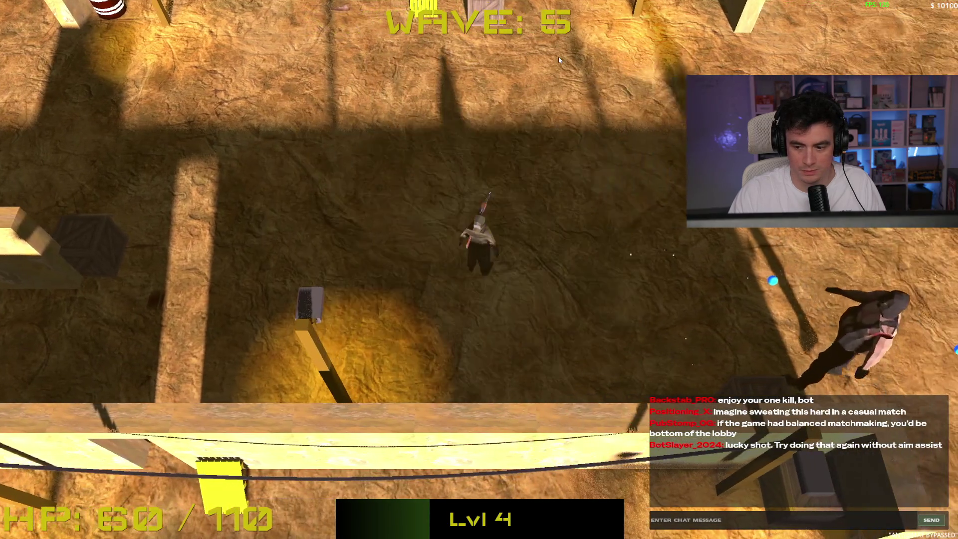
key("a")
key("w")
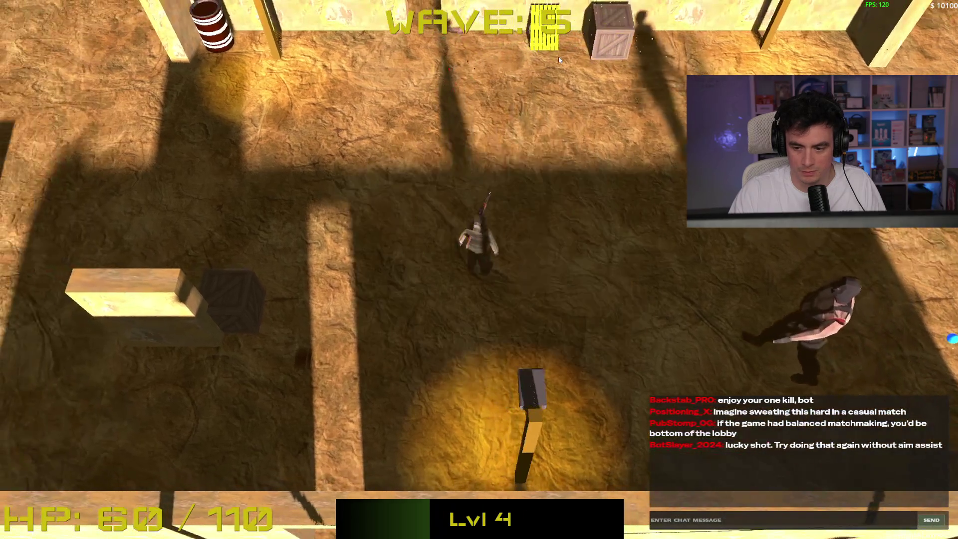
left_click(559, 59)
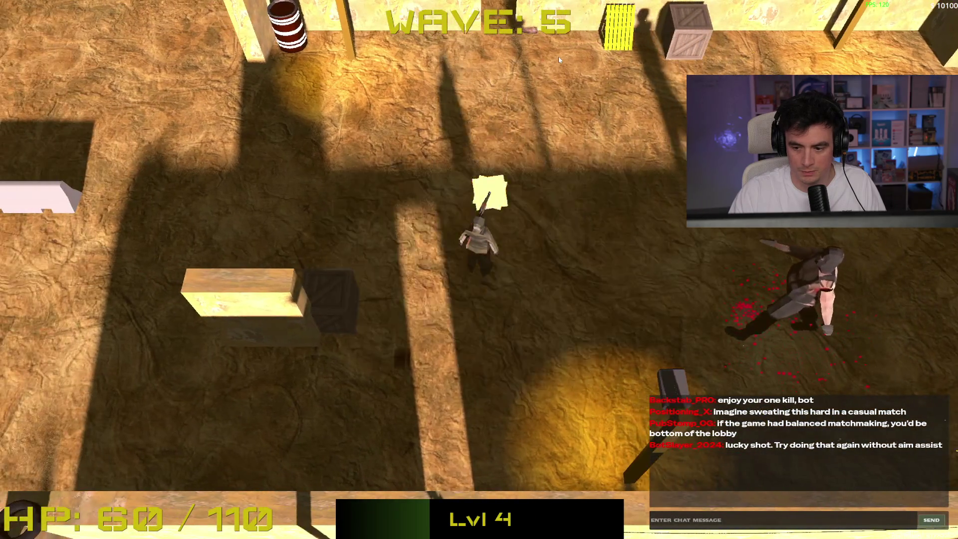
key("a")
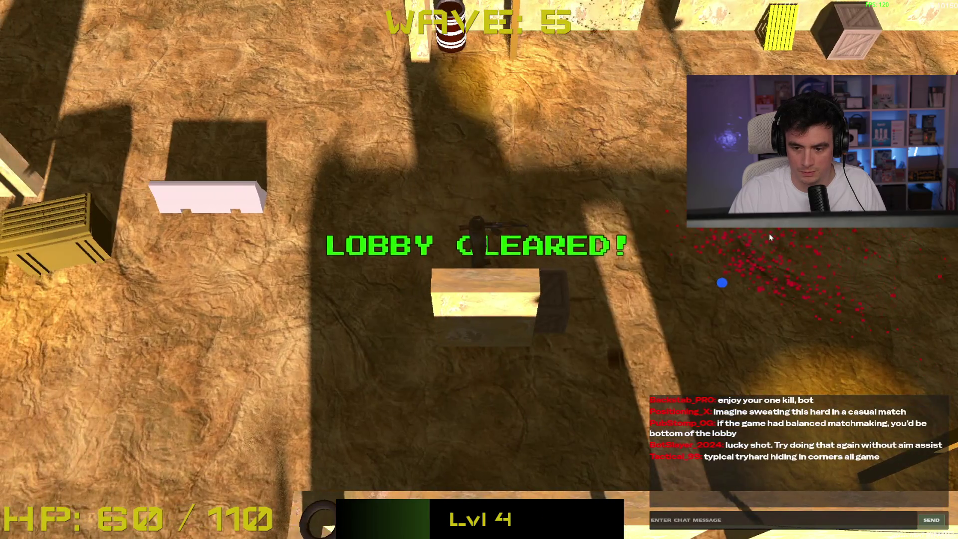
key("d")
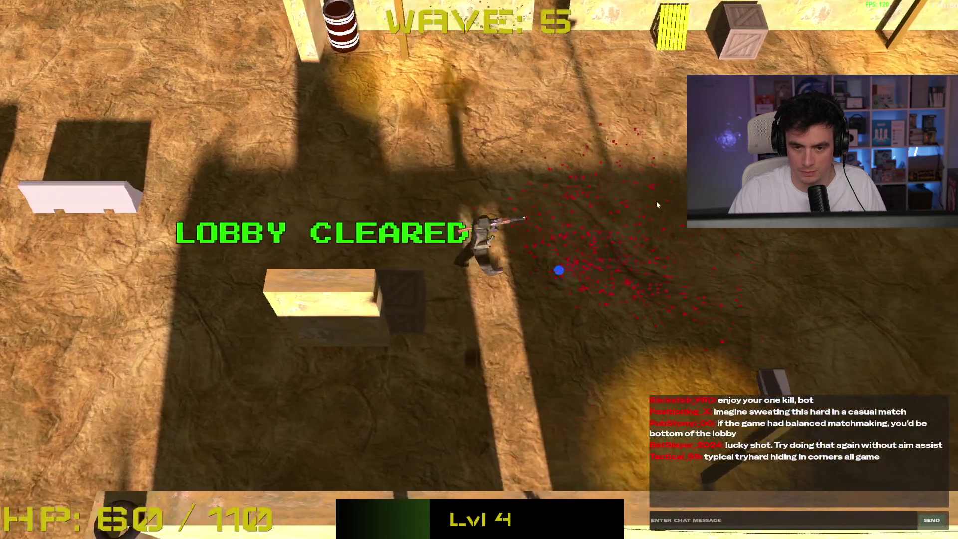
key("w")
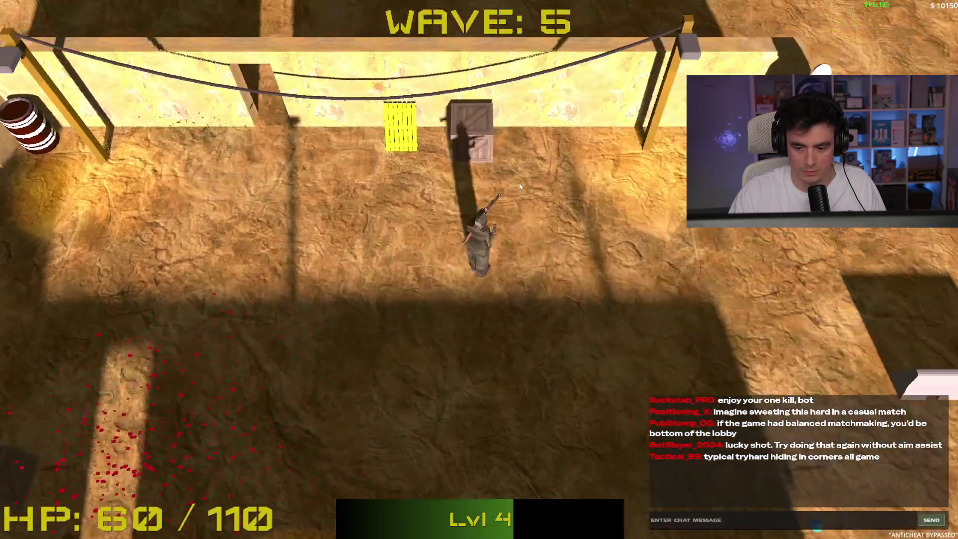
key("d")
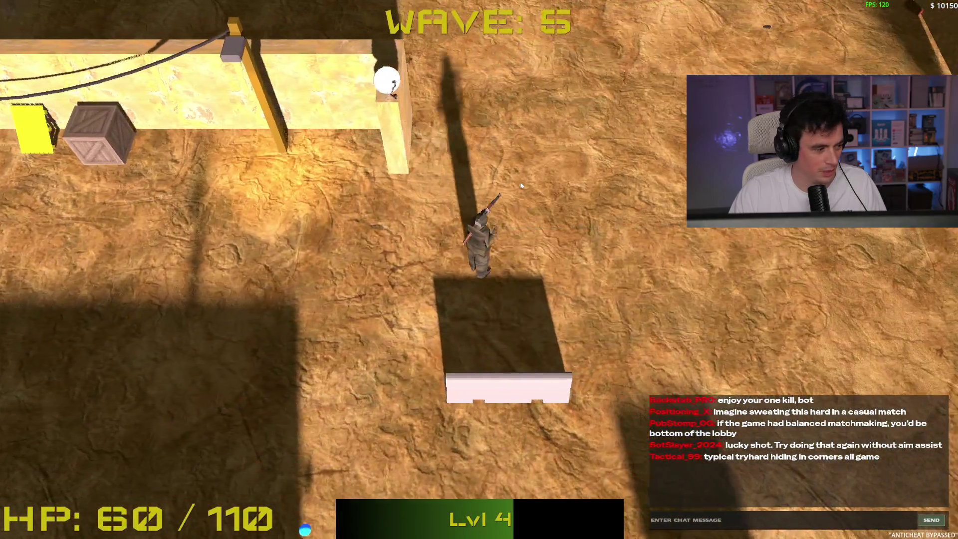
key("w")
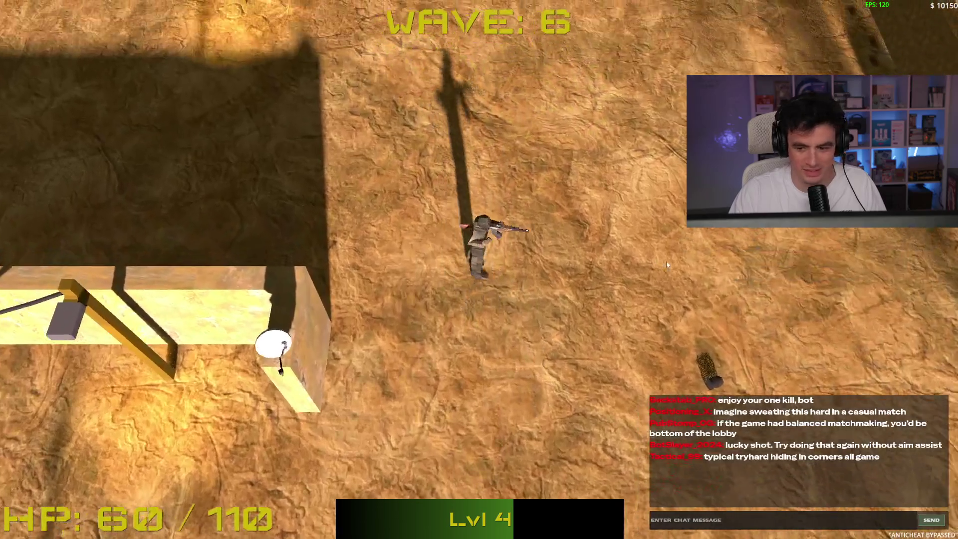
key("s")
left_click(667, 261)
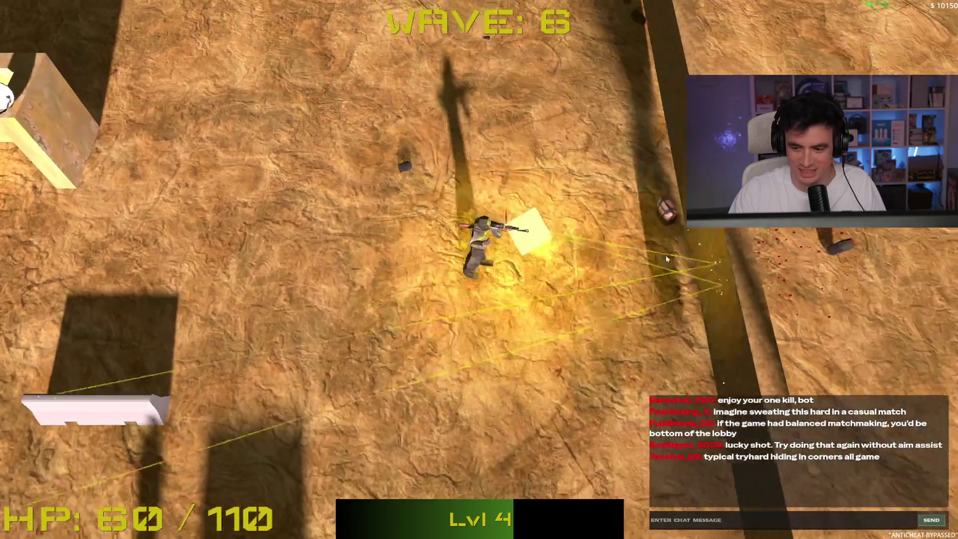
key("s")
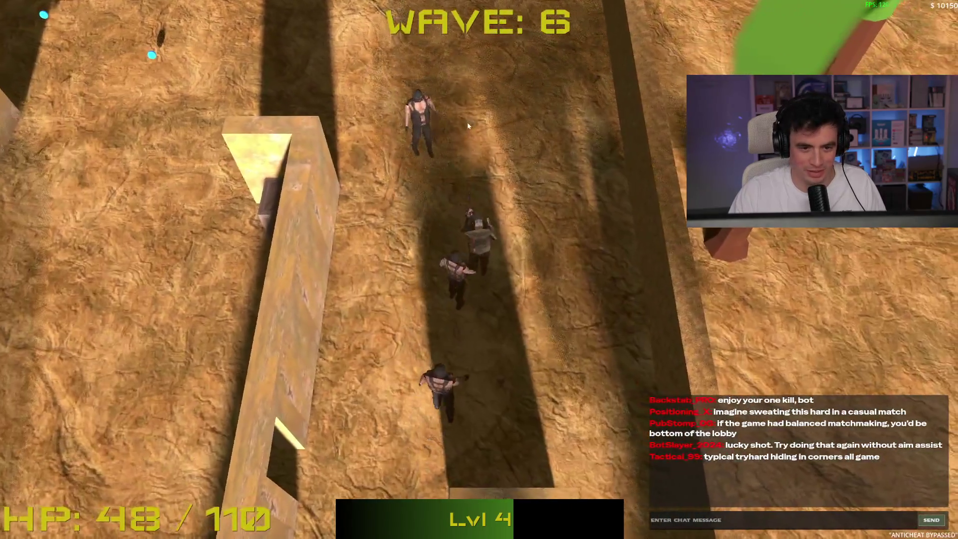
key("d")
key("s")
left_click(481, 154)
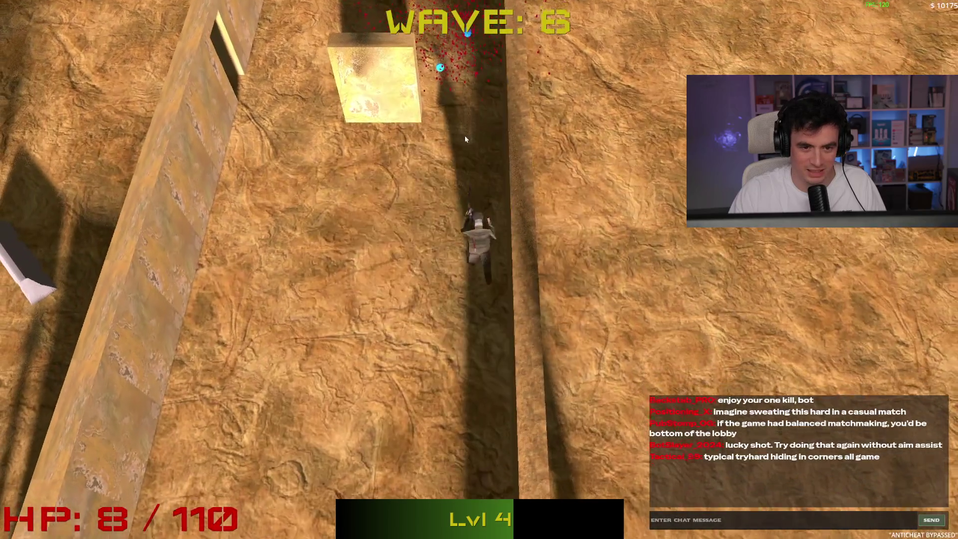
key("w")
key("w")
key("a")
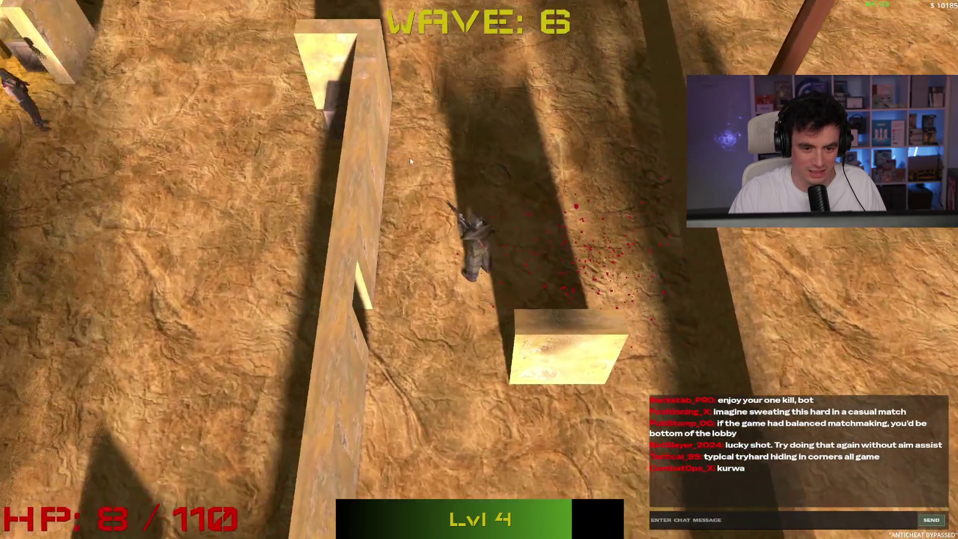
key("w")
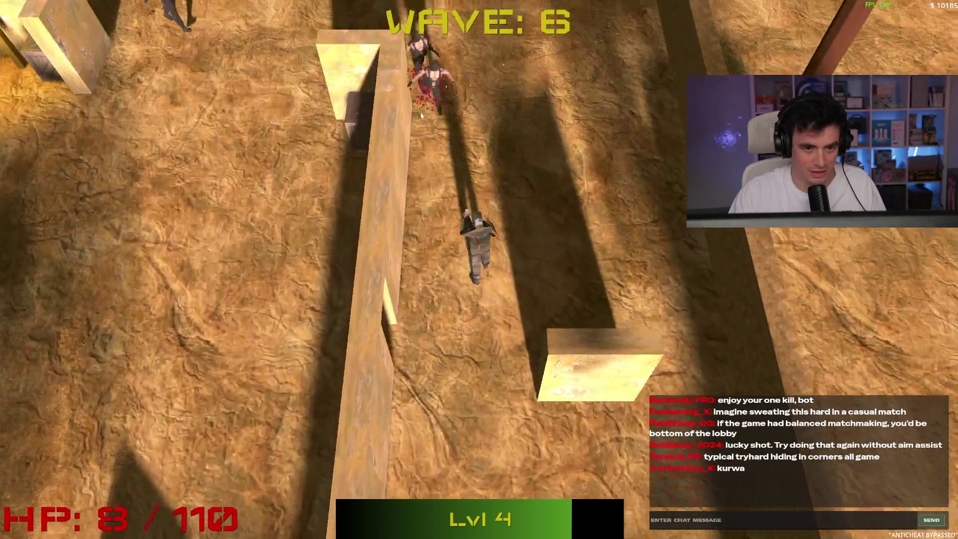
left_click(445, 132)
key("w")
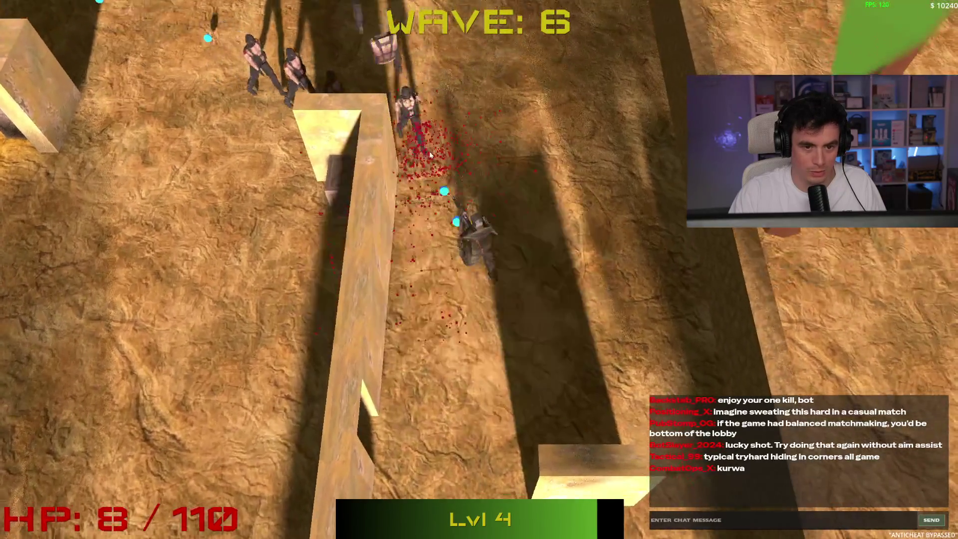
left_click(446, 139)
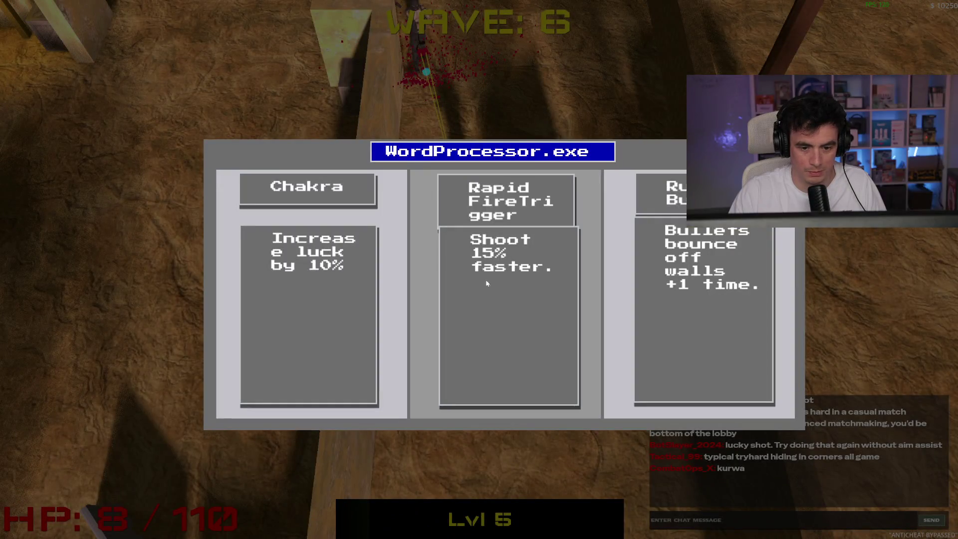
- Take Rapid FireTrigger and keep fighting up through the map until the run ends
left_click(467, 284)
key("d")
left_click(450, 200)
key("w")
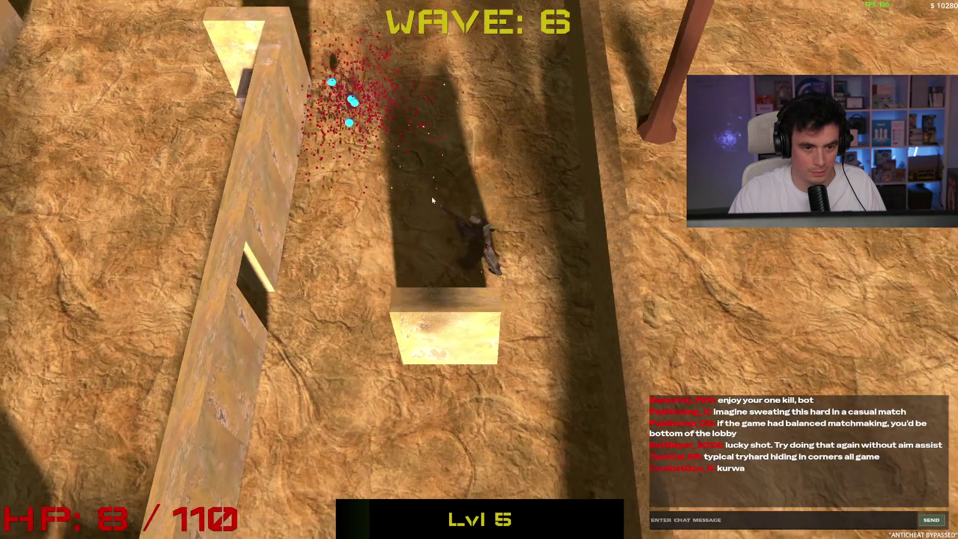
left_click(432, 197)
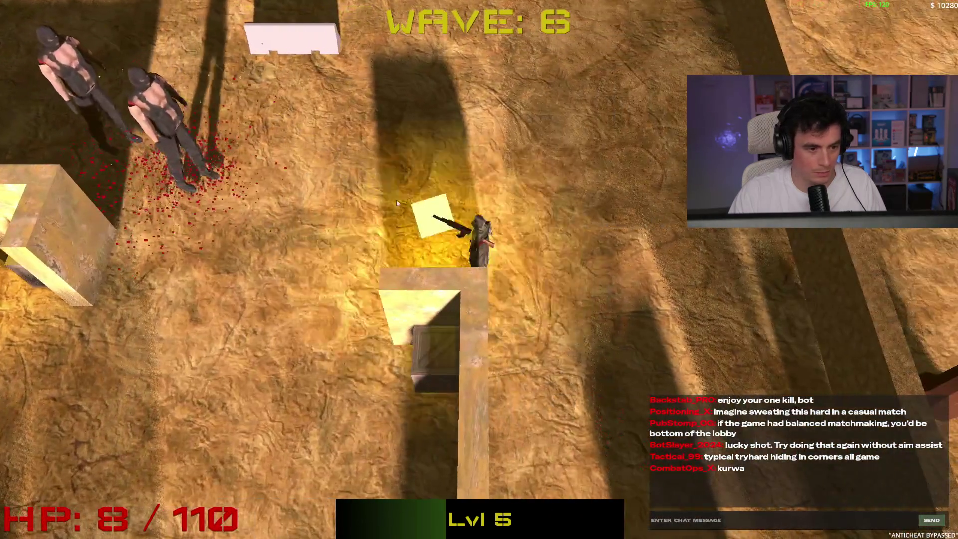
left_click(397, 199)
left_click(381, 211)
key("a")
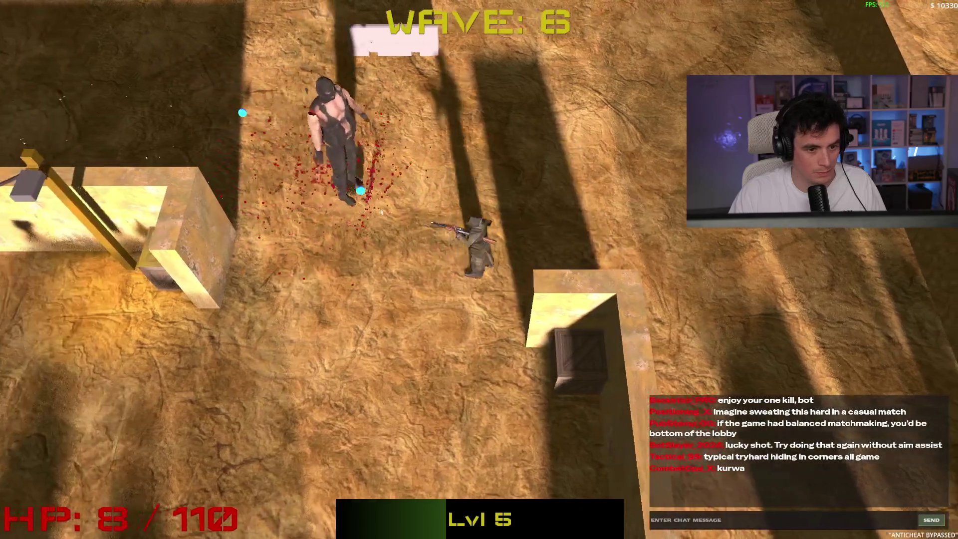
key("w")
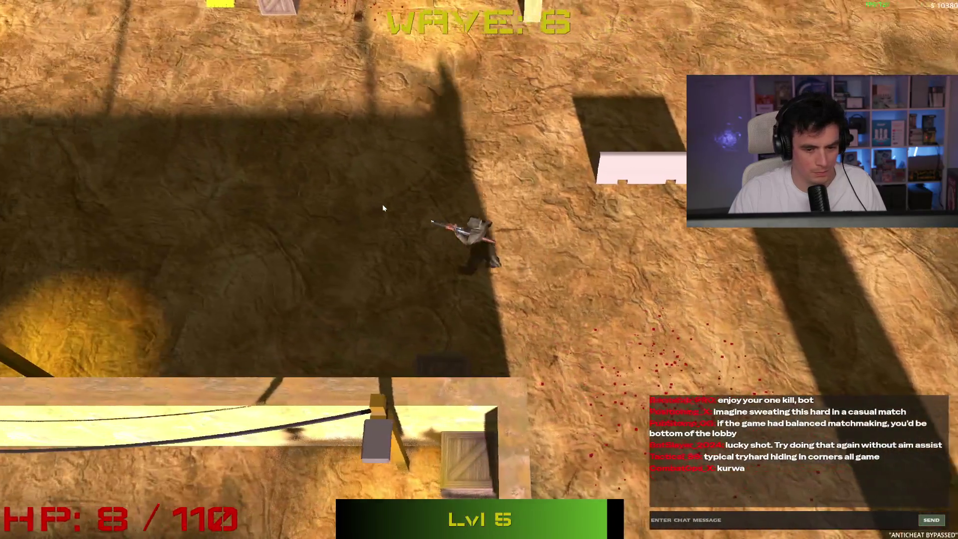
key("w")
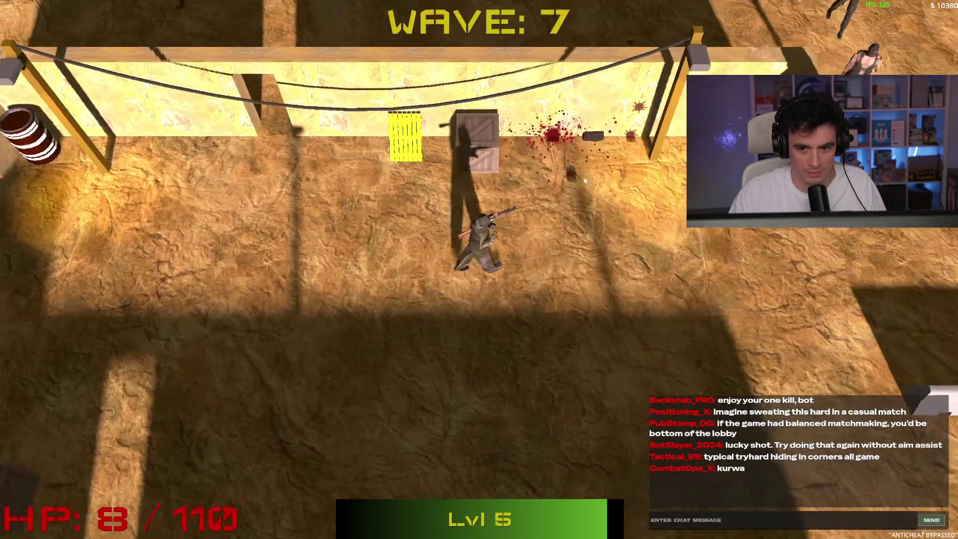
key("w")
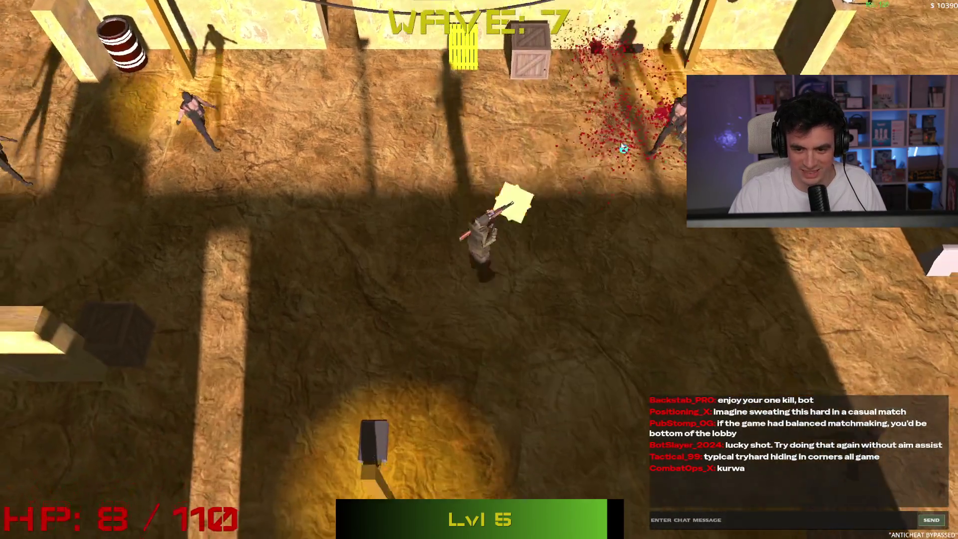
left_click(426, 141)
key("w")
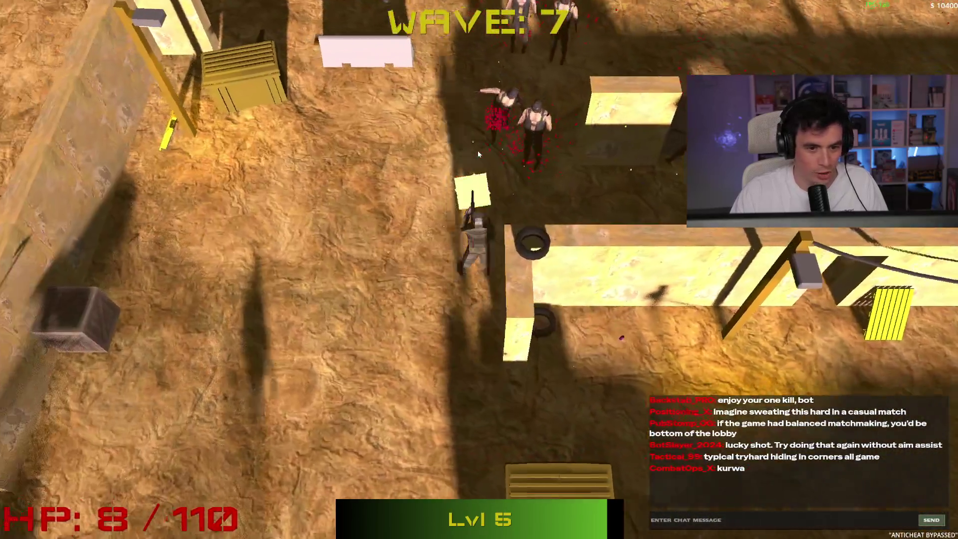
left_click(553, 148)
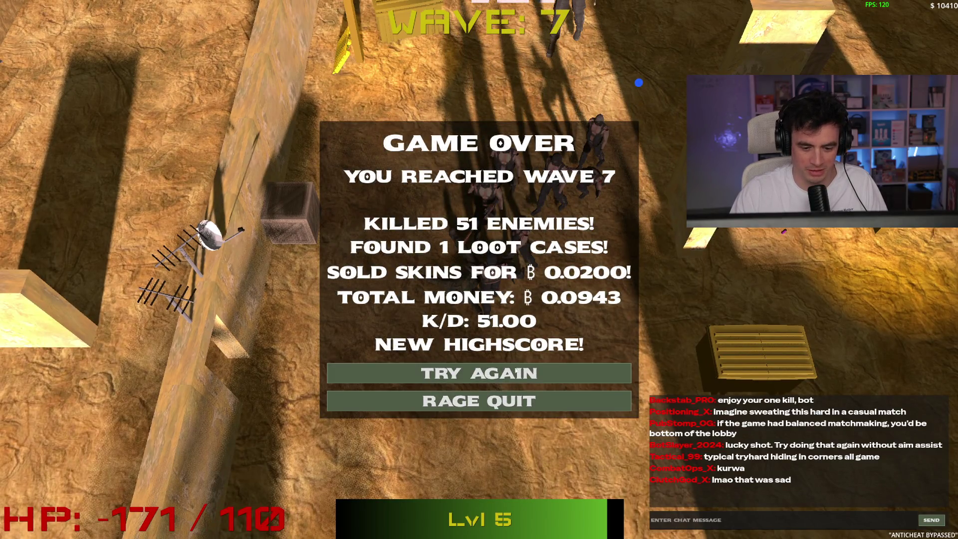
- Start a new run with Try Again, then pause it and quit to the main menu
left_click(512, 378)
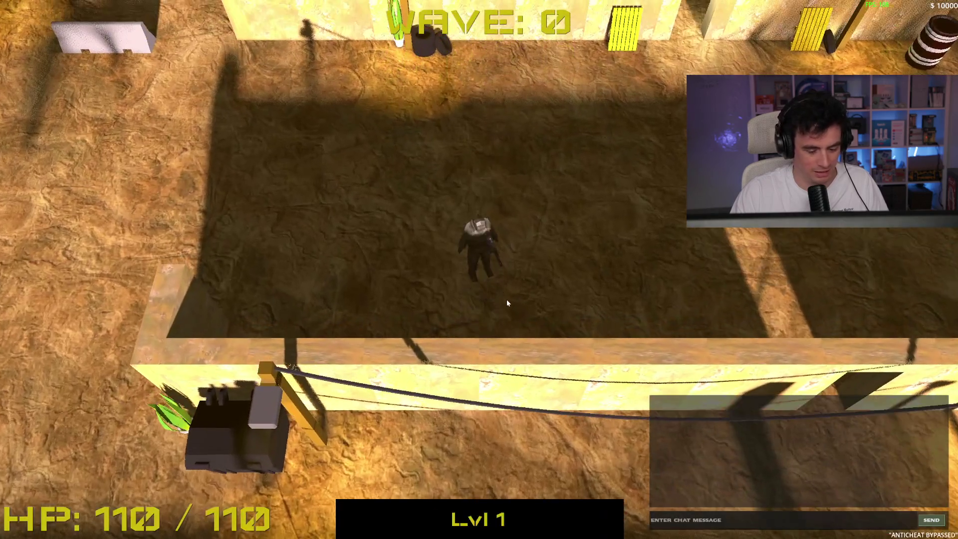
key("Escape")
left_click(504, 348)
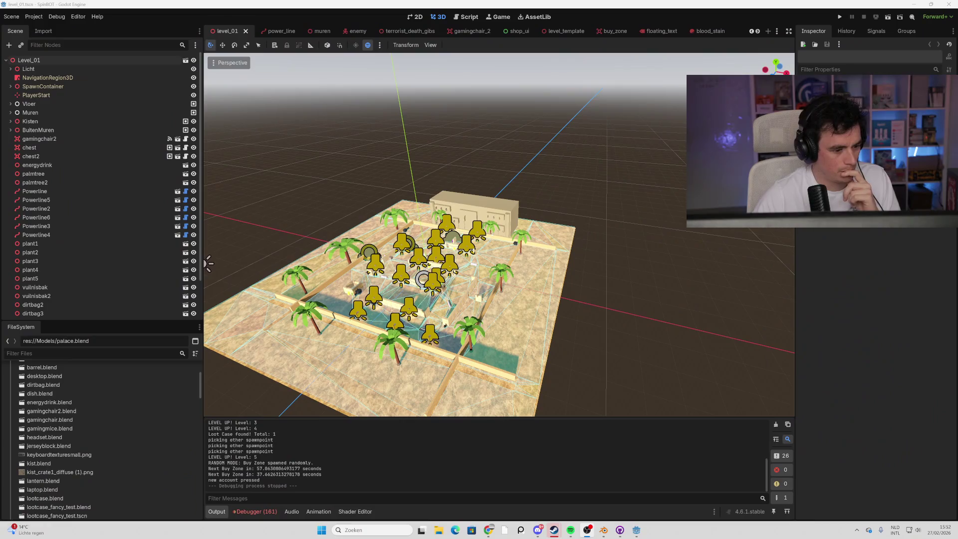
- Filter the FileSystem by 'loot' and open loot_case.tscn
left_click(90, 353)
type("loot")
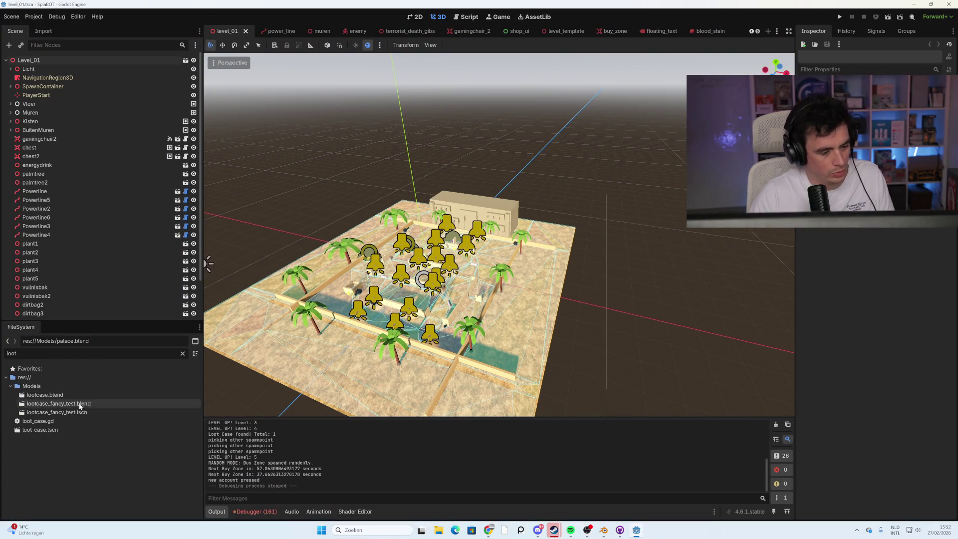
double_click(82, 429)
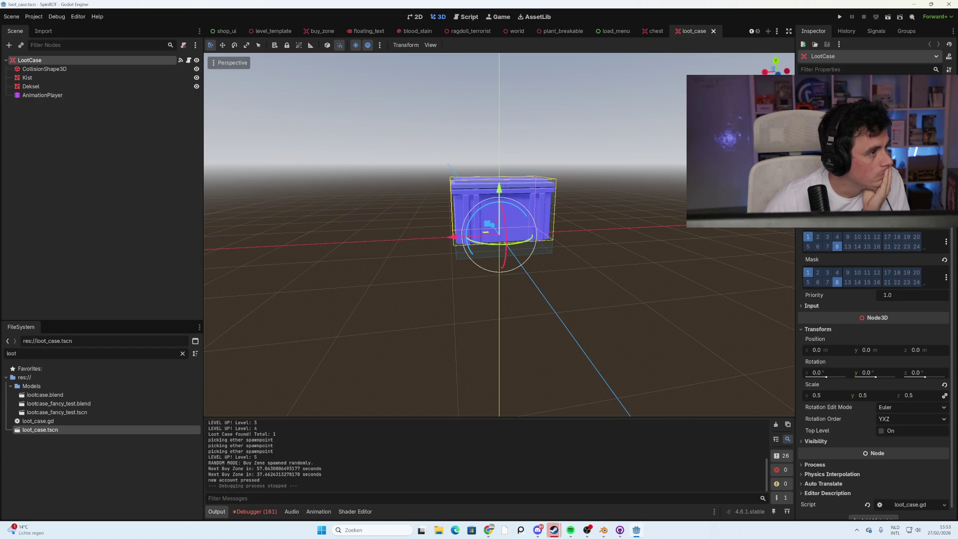
- Add a CanvasLayer to the loot_case scene, delete it, and save the scene
left_click(145, 200)
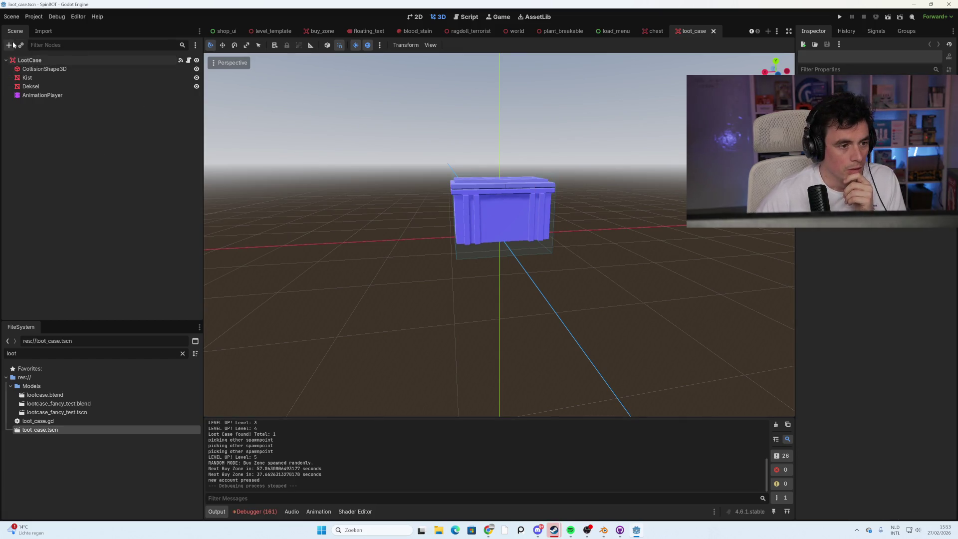
left_click(9, 45)
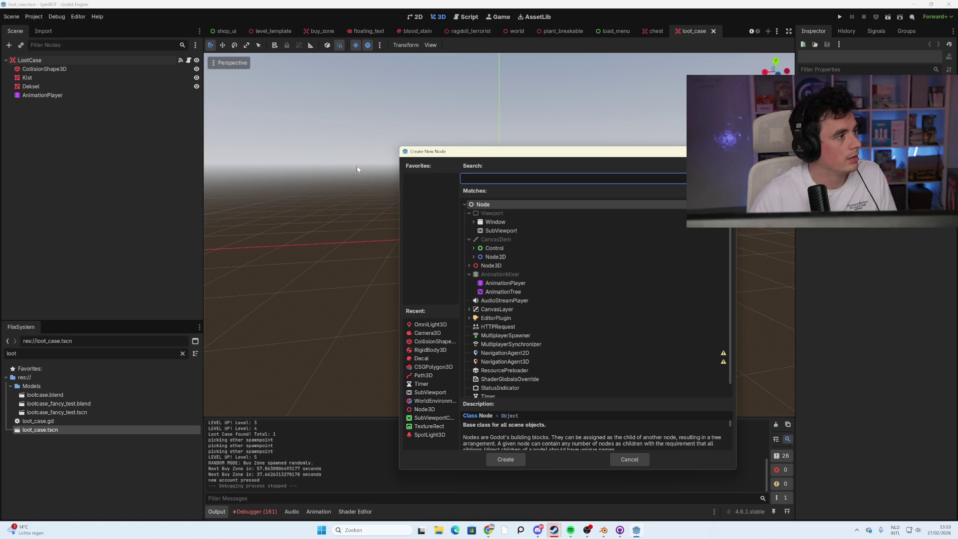
type("canv")
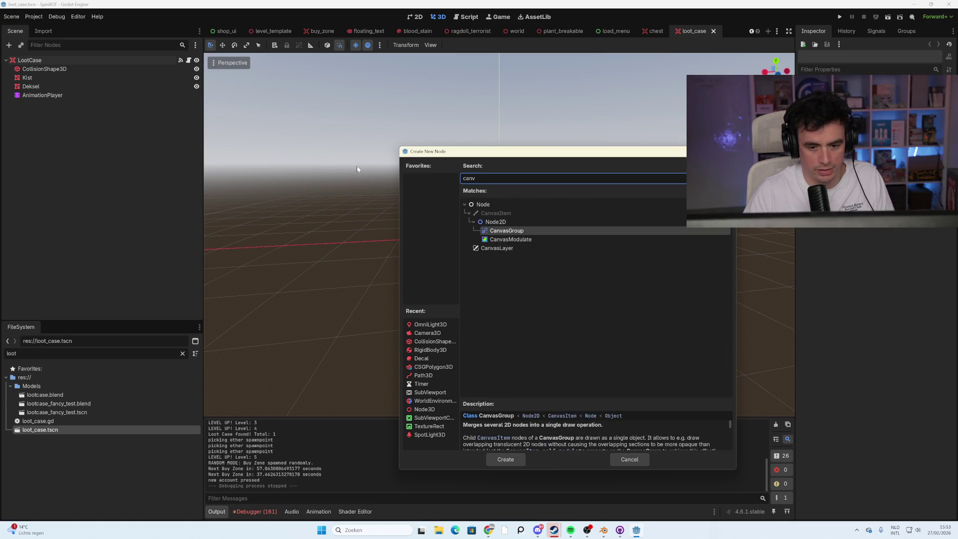
double_click(482, 250)
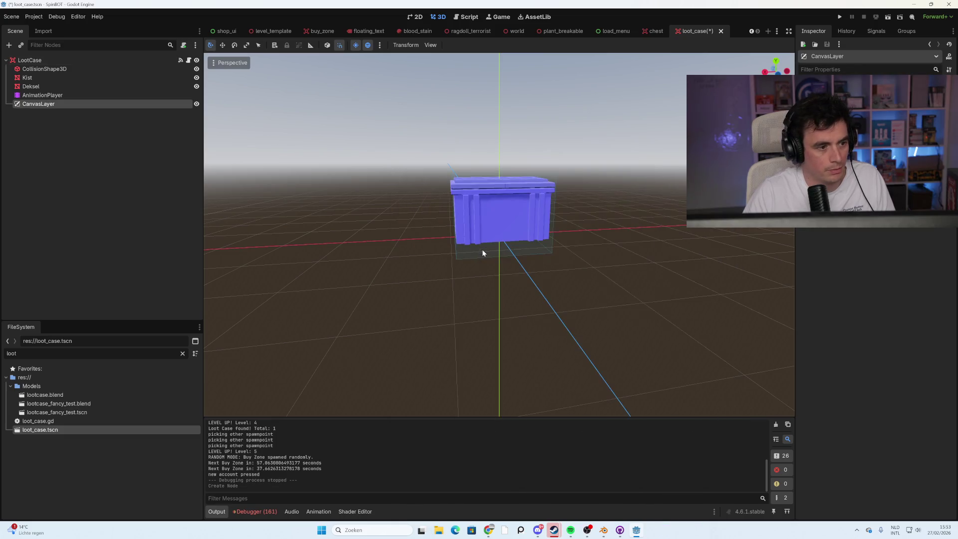
key("Delete")
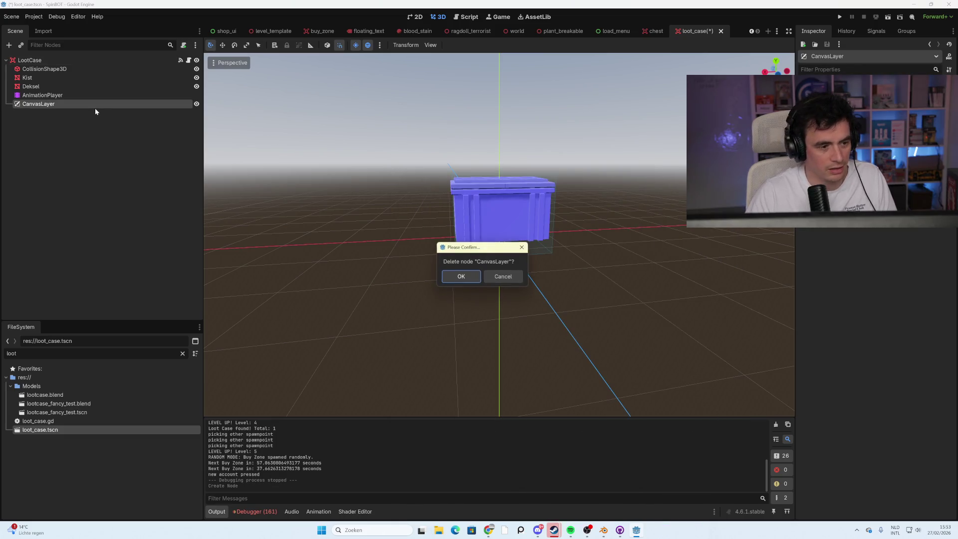
left_click(465, 276)
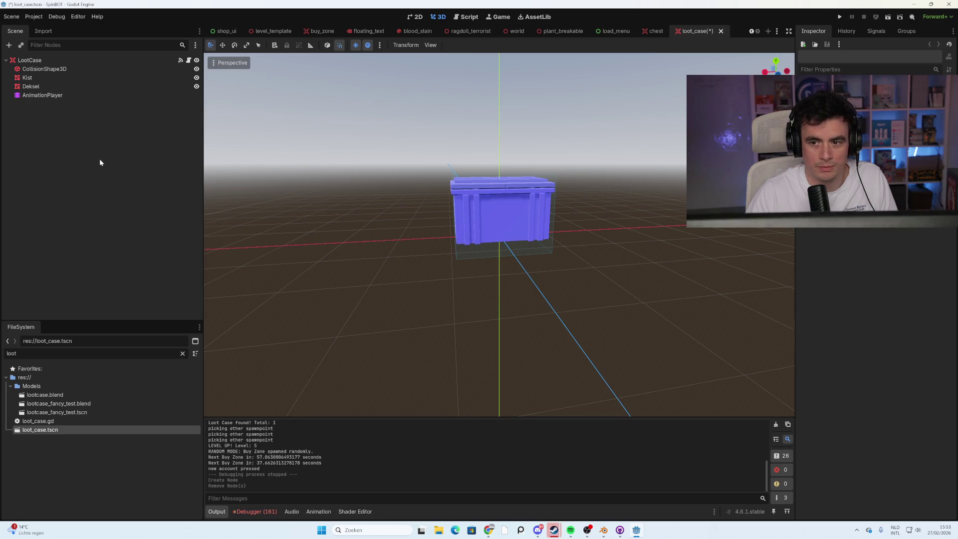
key("ctrl+s")
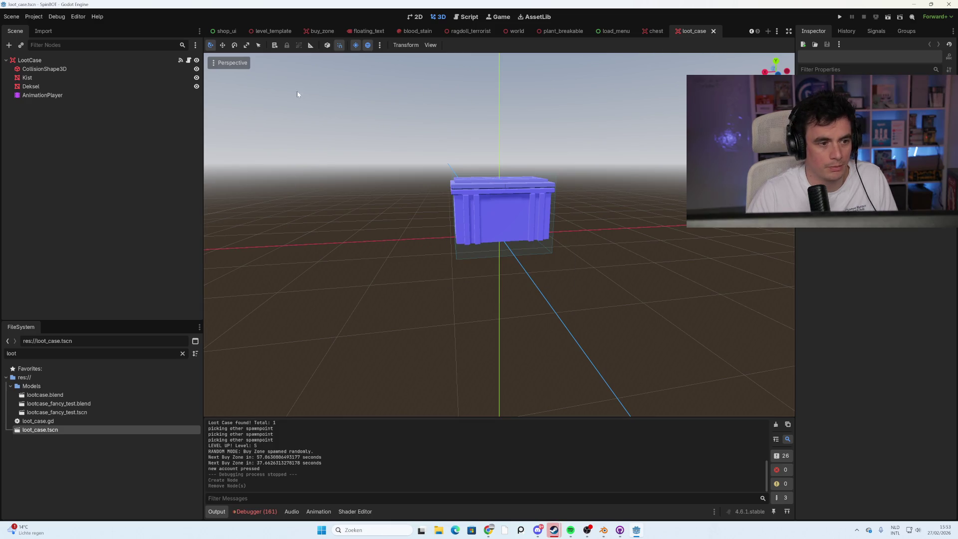
- Add a CanvasLayer node once more and delete it again
left_click(10, 45)
double_click(519, 250)
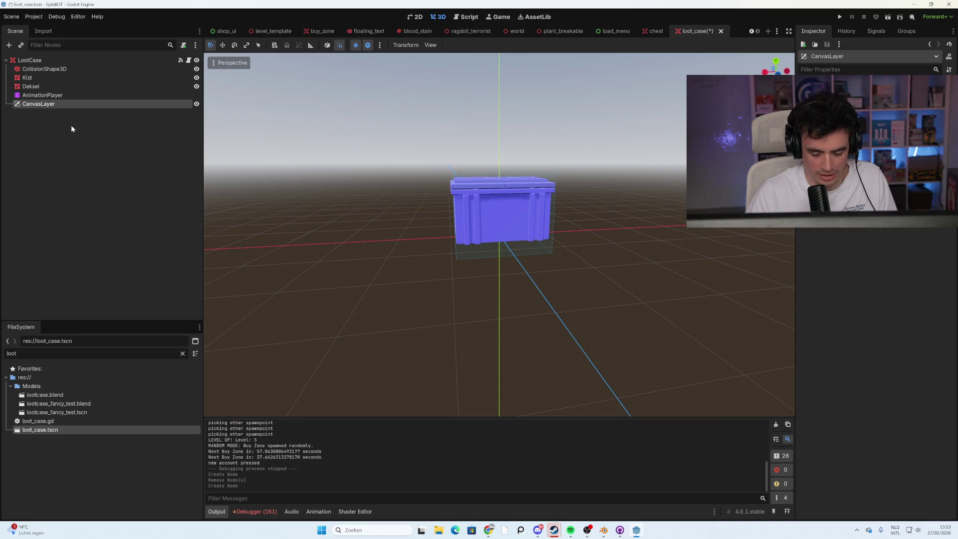
key("Delete")
left_click(466, 279)
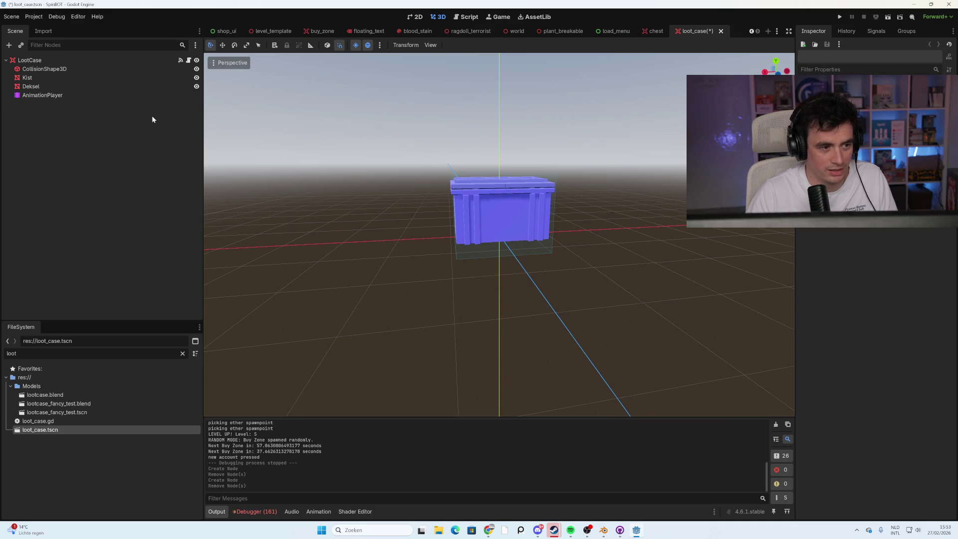
- Clear the 'loot' file filter and switch to the muren scene tab
left_click(752, 31)
left_click(752, 32)
left_click(751, 32)
left_click(752, 32)
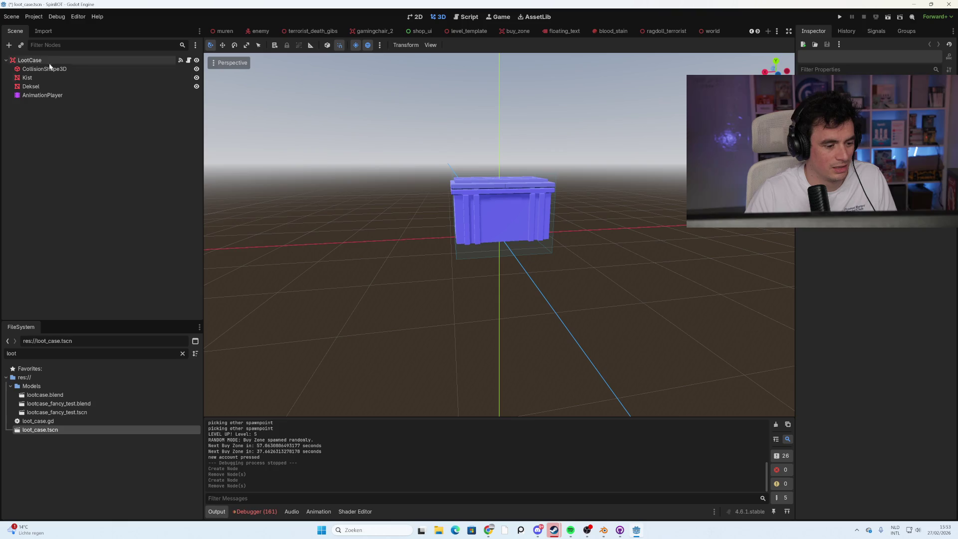
left_click(59, 395)
left_click(182, 353)
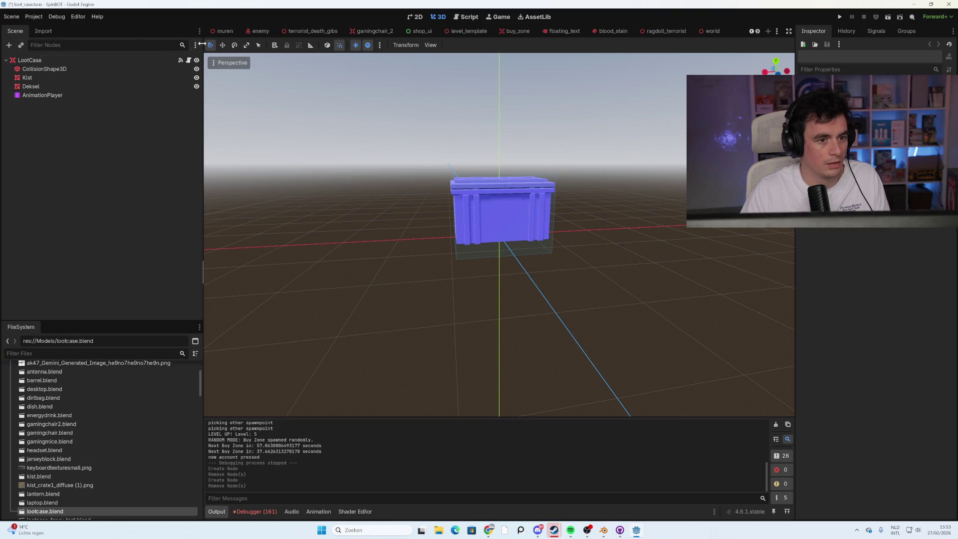
left_click(225, 31)
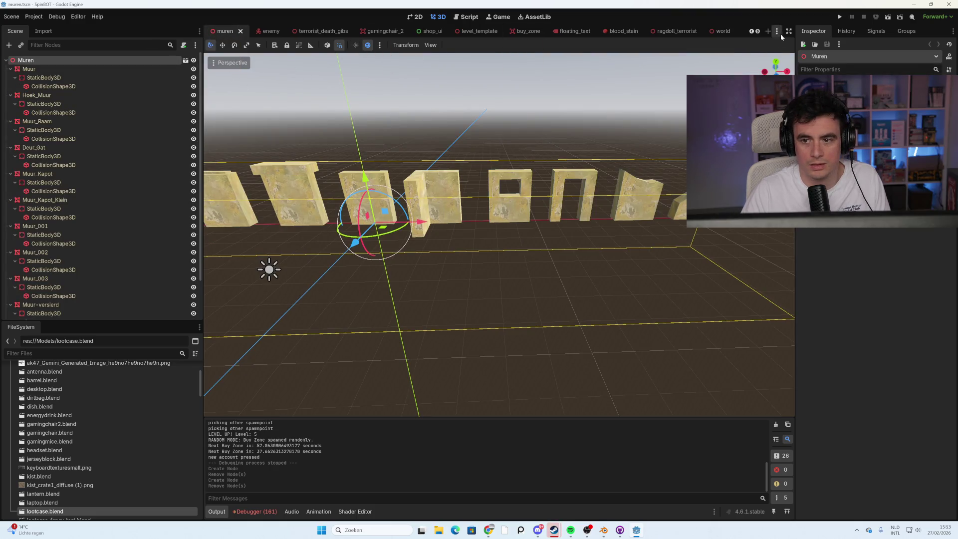
- Create a new scene tab whose root is a CanvasLayer, found by searching 'can'
scroll(759, 31, "down", 4)
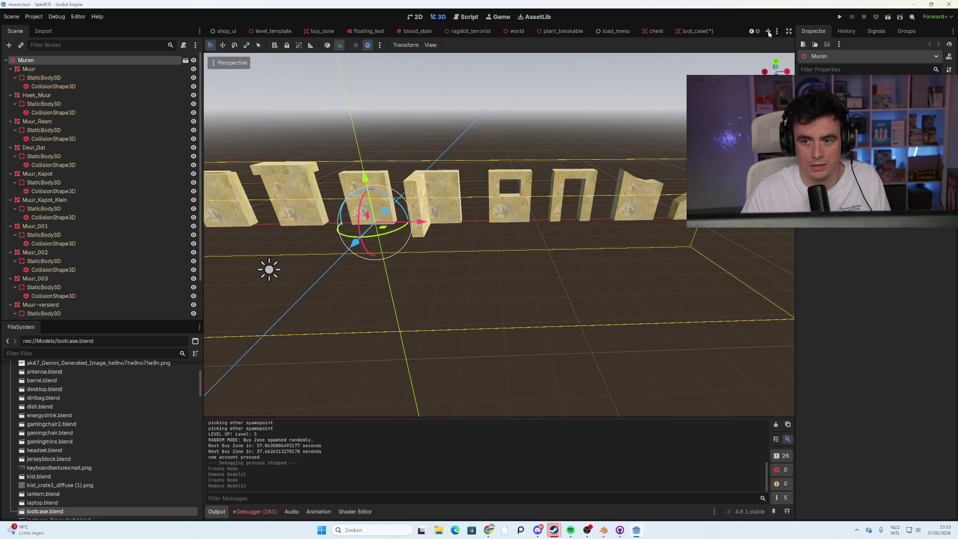
left_click(769, 32)
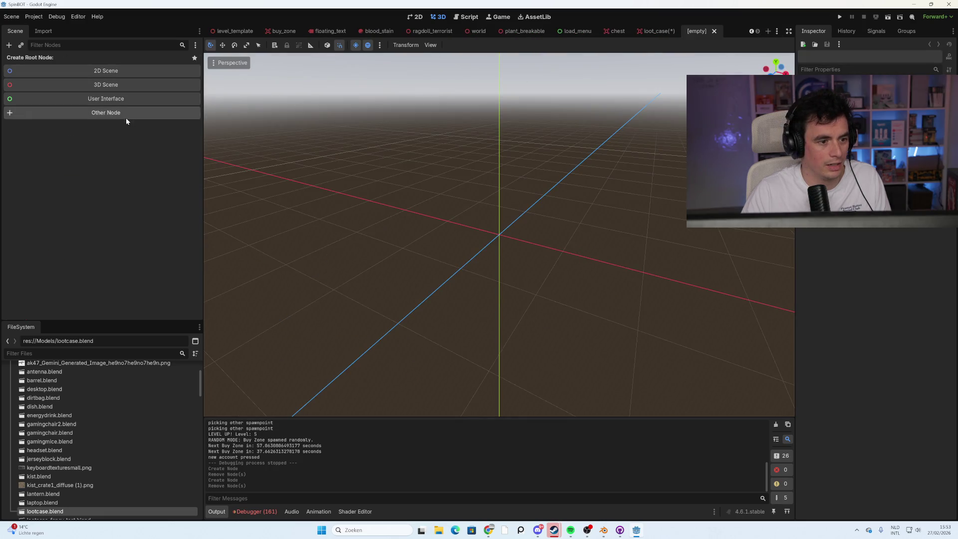
left_click(125, 118)
type("can")
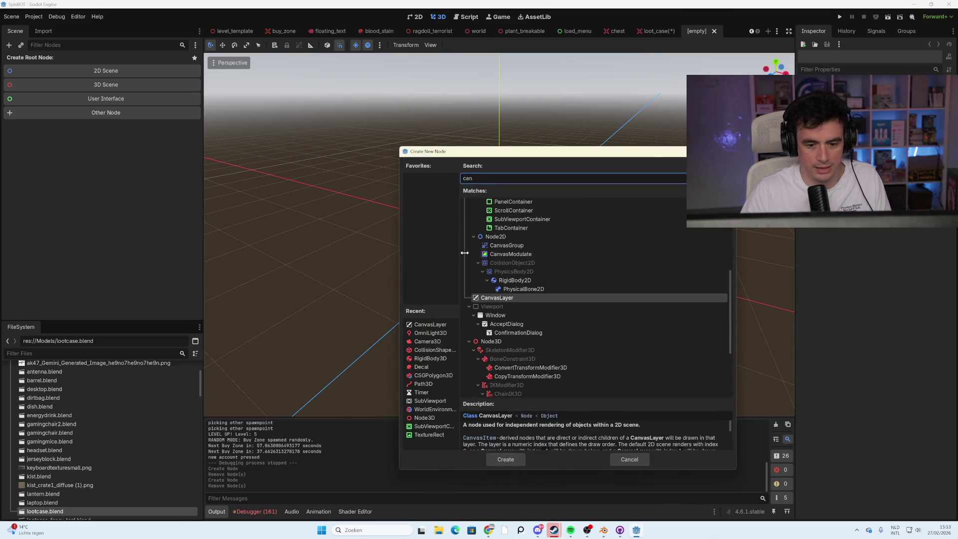
double_click(493, 298)
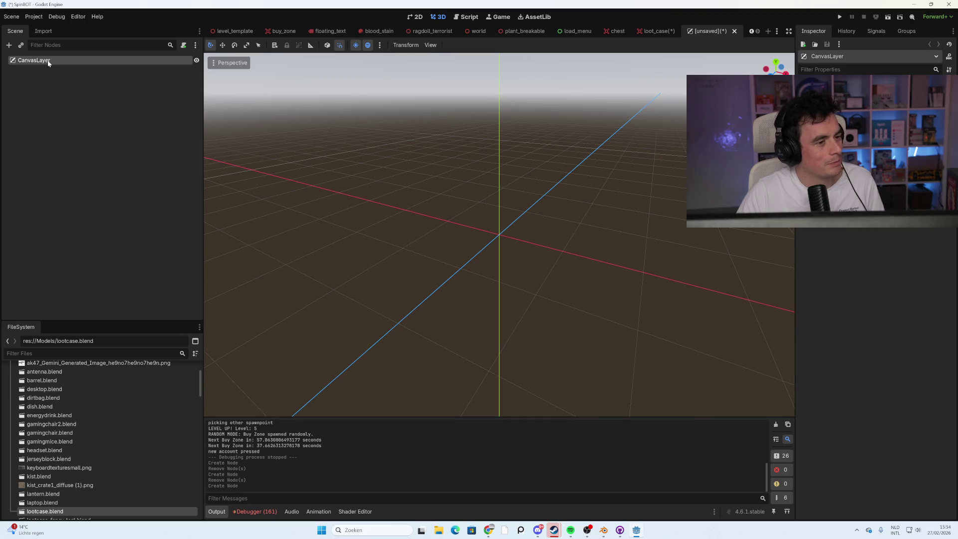
- Rename the CanvasLayer root node to UnboxingUI
double_click(34, 60)
type("Unboxi")
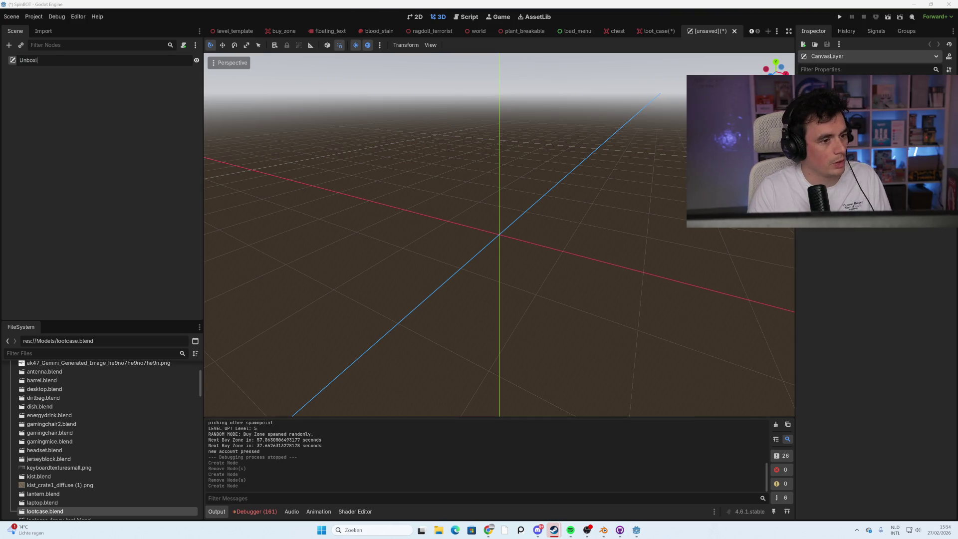
type("ngUI")
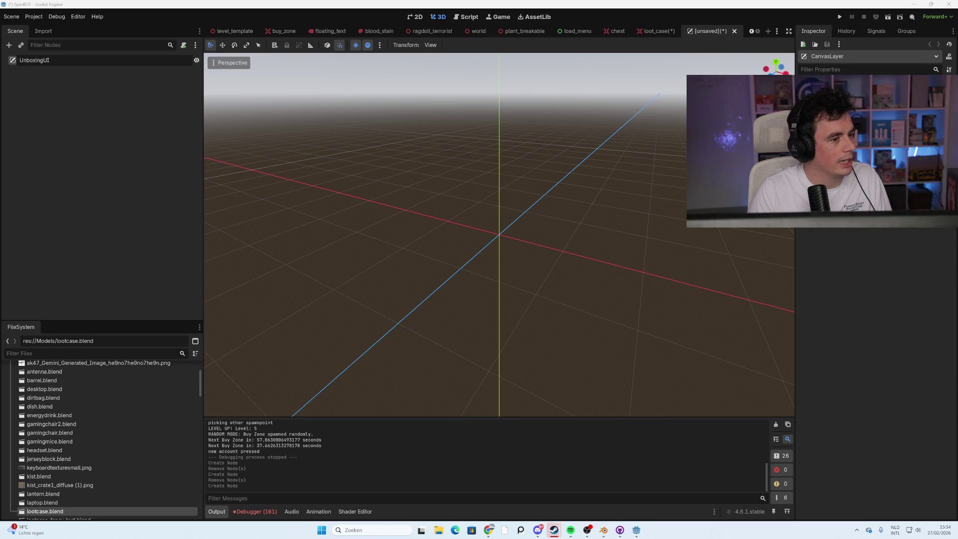
key("Return")
- Add a ColorRect child node under UnboxingUI
right_click(55, 62)
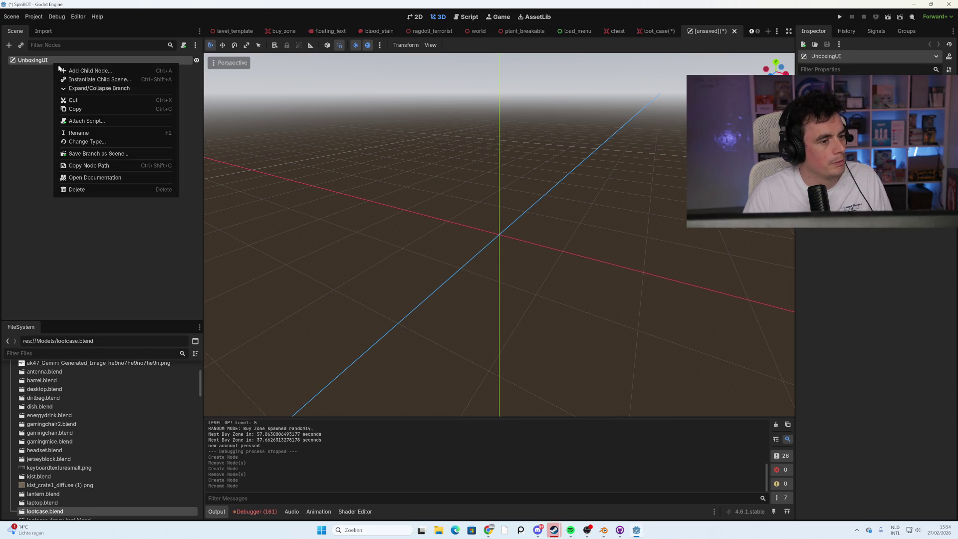
left_click(74, 73)
type("colo")
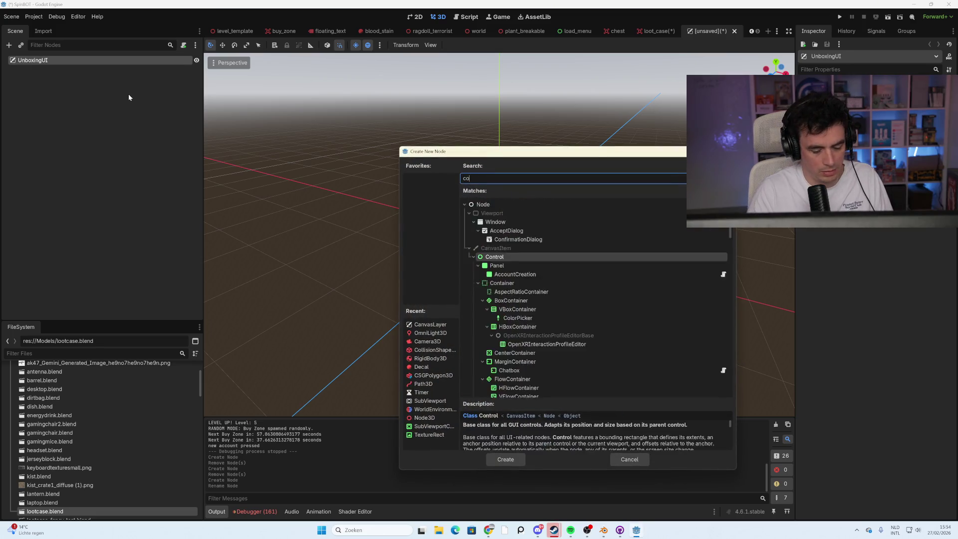
double_click(517, 355)
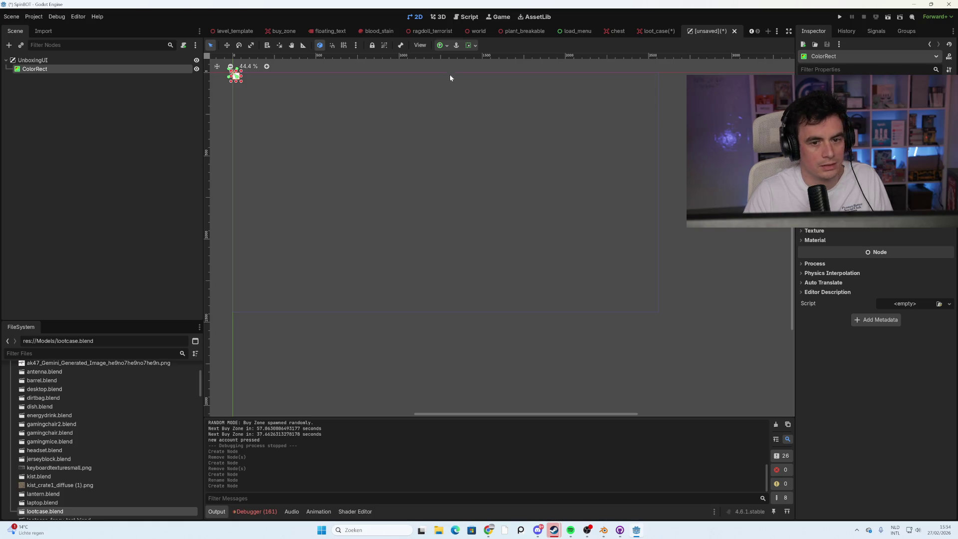
- Apply the Full Rect anchor preset so the ColorRect fills the screen
left_click(446, 46)
left_click(488, 106)
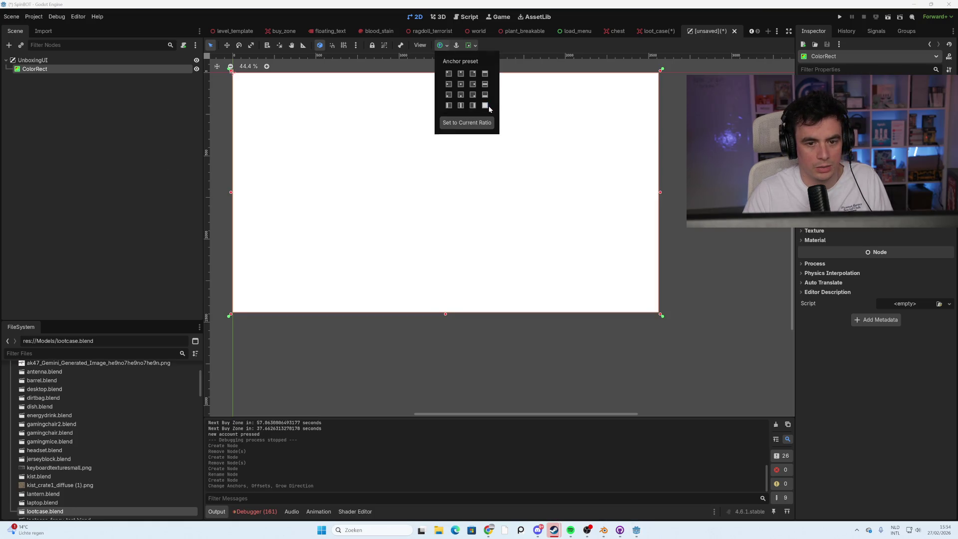
key("Escape")
- Set the ColorRect colour to black (000000) with alpha lowered to 127
left_click(898, 94)
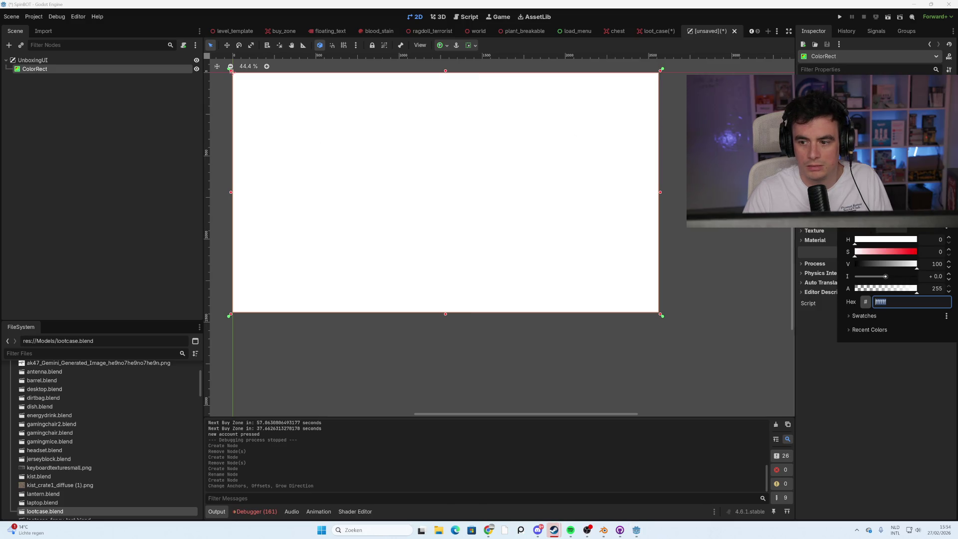
type("000000")
key("Return")
left_click_drag(915, 293, 865, 301)
left_click(851, 420)
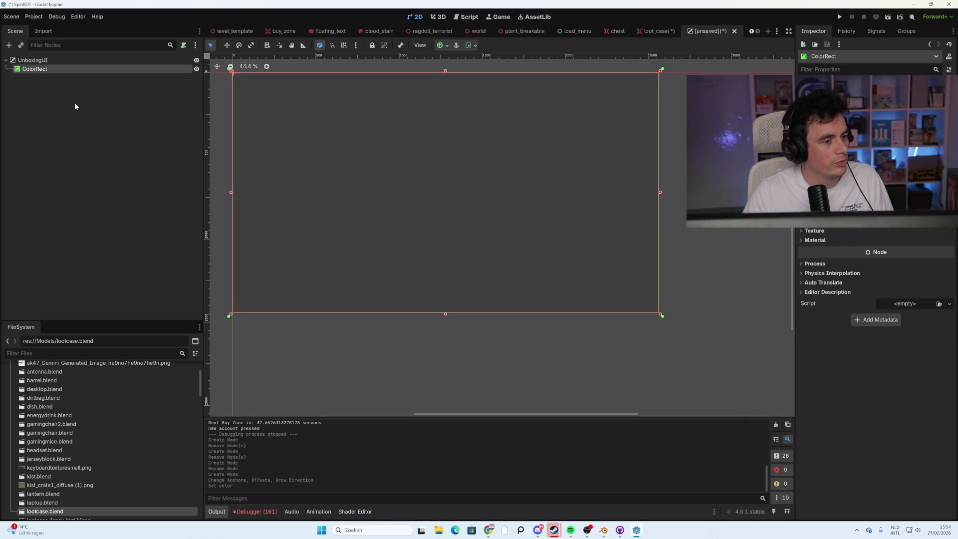
left_click(45, 60)
right_click(45, 61)
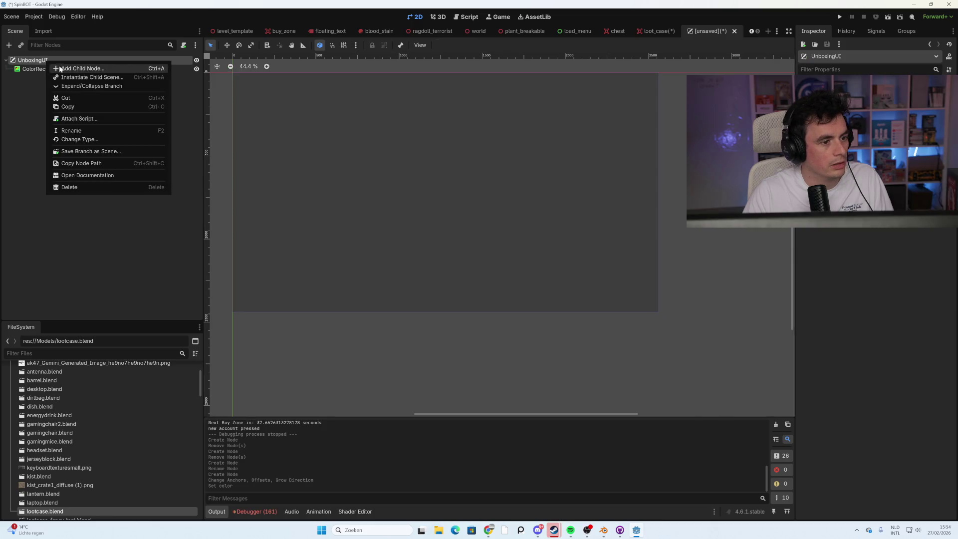
- Add a SubViewportContainer child under UnboxingUI
left_click(61, 69)
type("su")
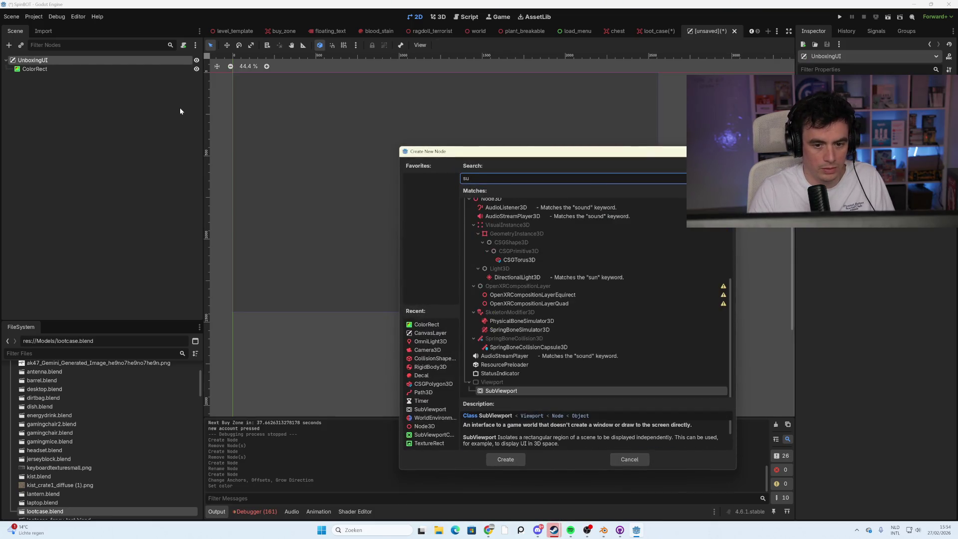
type("biview")
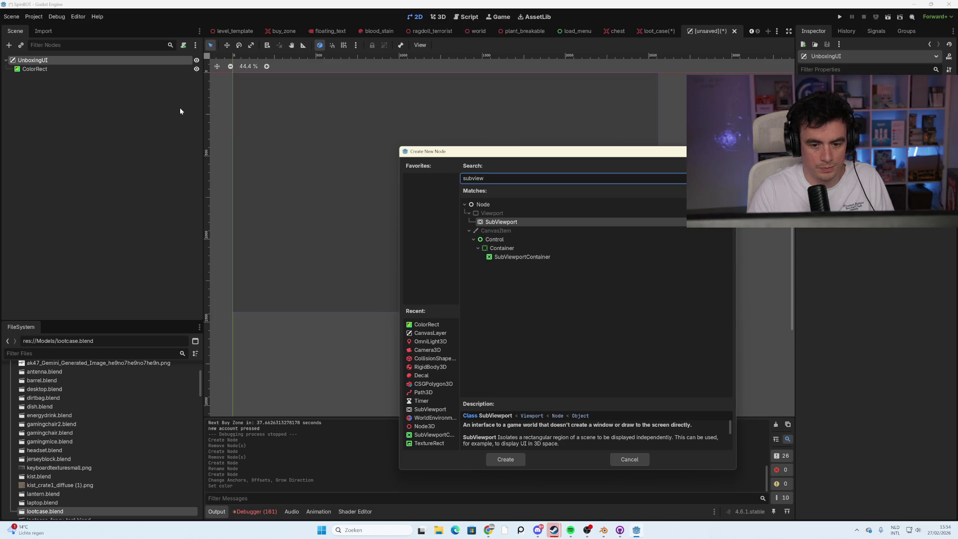
double_click(532, 257)
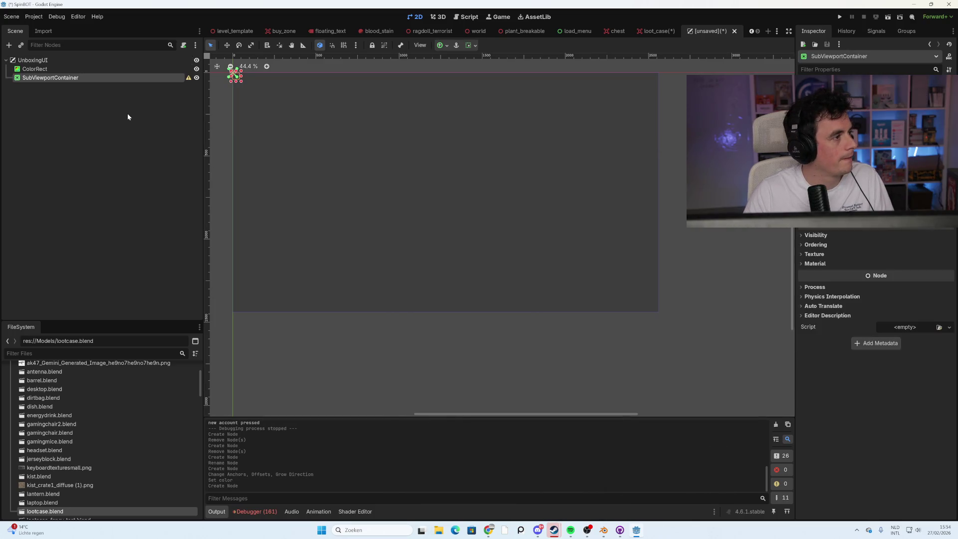
- Add a Camera3D under the SubViewportContainer
right_click(68, 80)
left_click(91, 85)
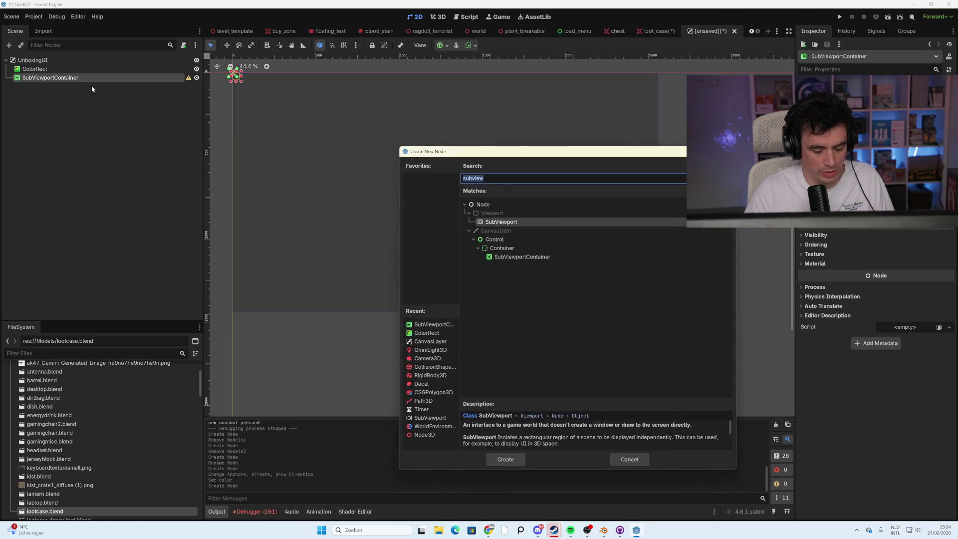
type("came")
key("Return")
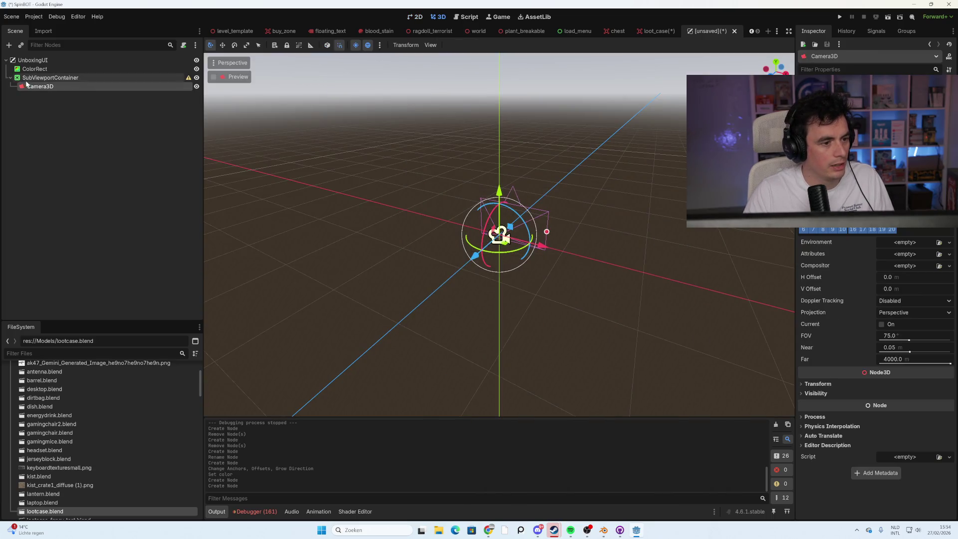
right_click(49, 78)
left_click(61, 85)
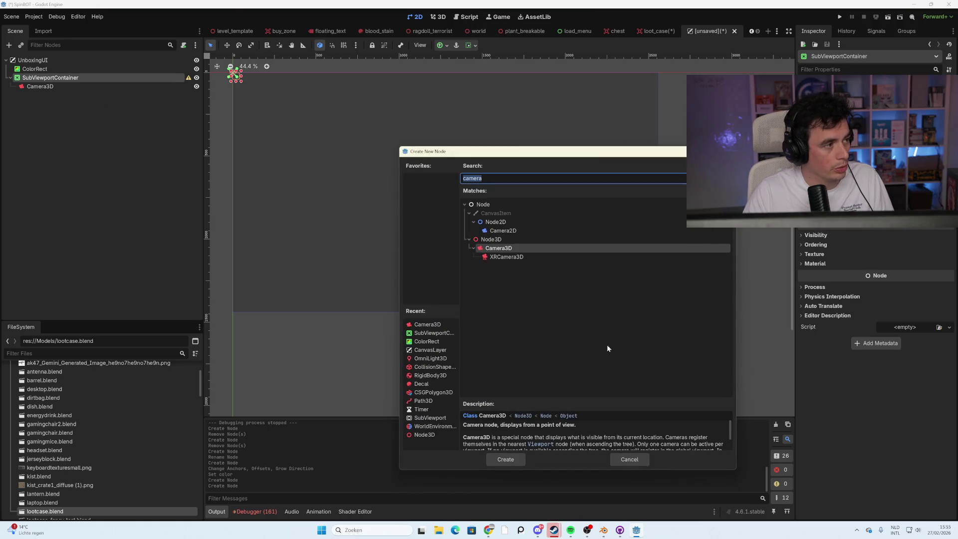
left_click(639, 460)
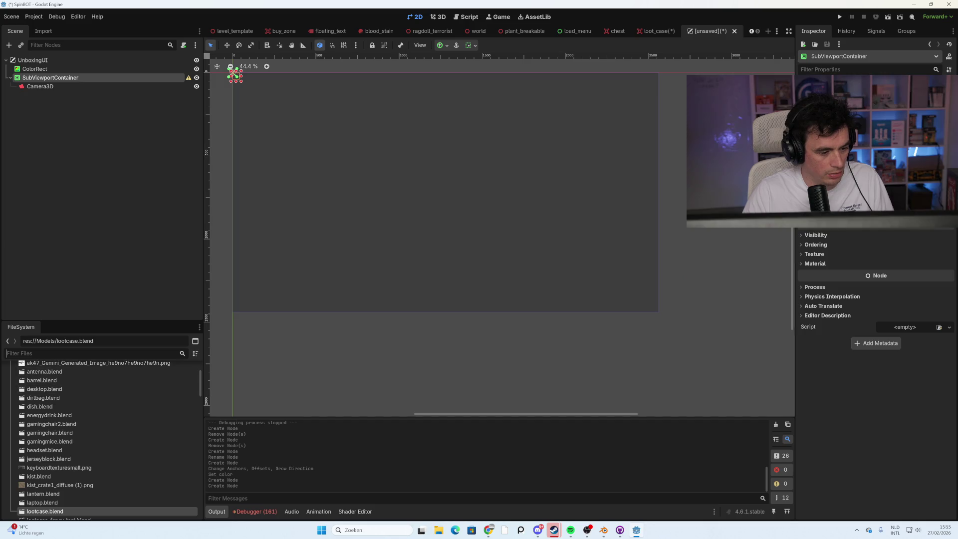
- Filter files by 'lap' and drag laptop.blend into the scene tree
type("lap")
left_click(99, 395)
mouse_move(99, 398)
left_mouse_down()
mouse_move(95, 135)
mouse_move(136, 140)
mouse_move(141, 131)
mouse_move(104, 81)
left_mouse_up()
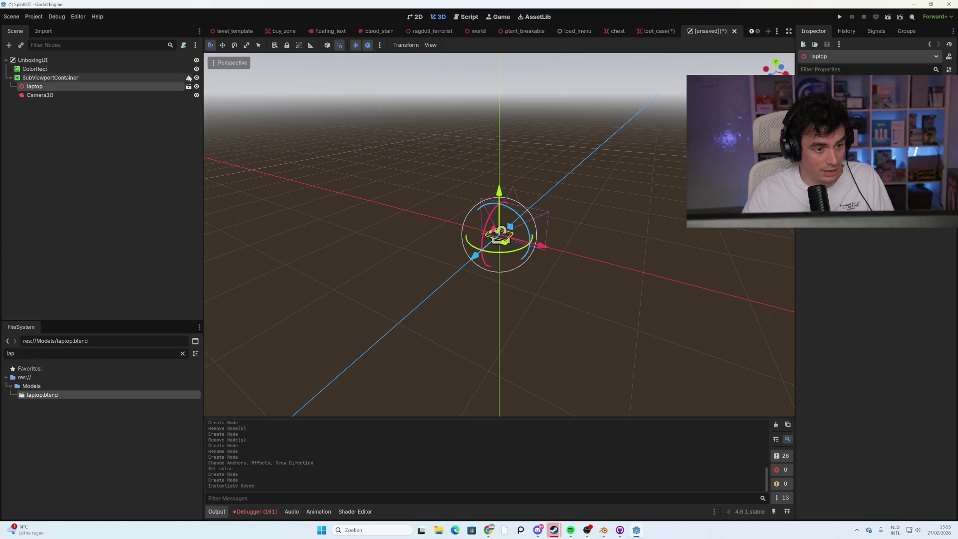
- Decline opening the laptop scene for editing and reselect the SubViewportContainer
left_click(188, 86)
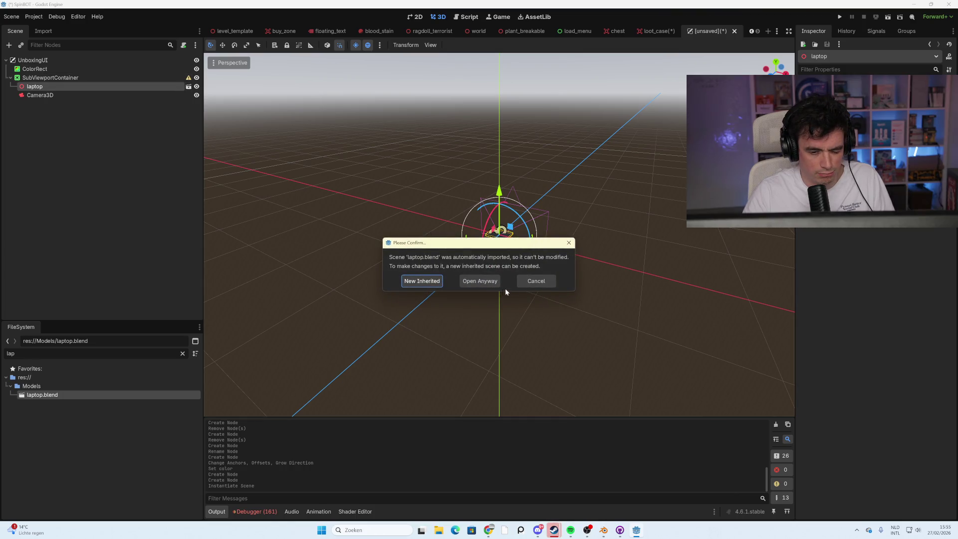
left_click(532, 281)
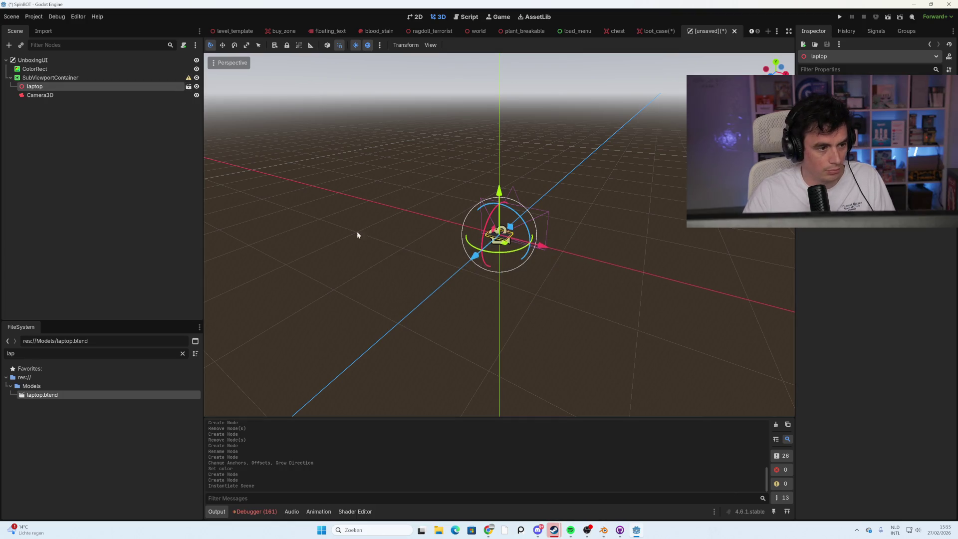
left_click(52, 80)
right_click(53, 79)
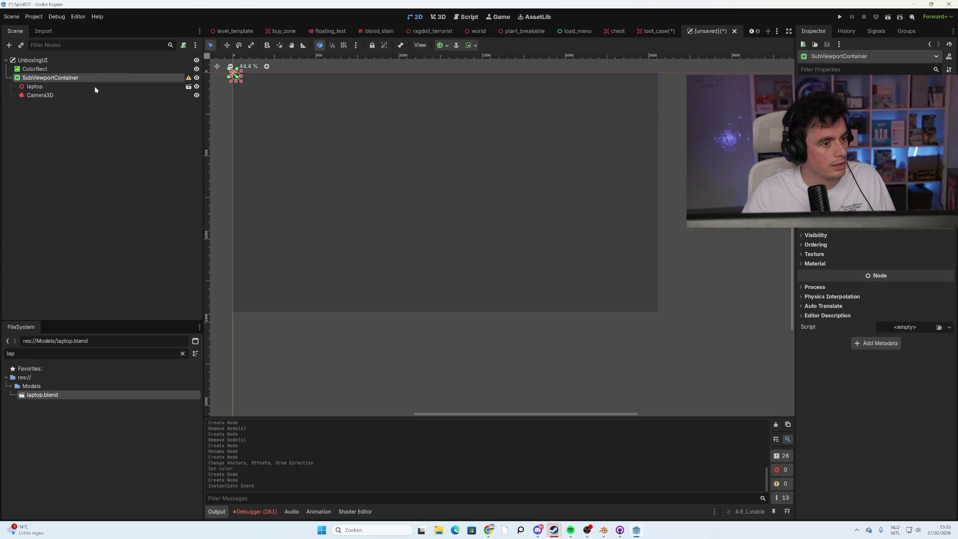
- Add a MeshInstance3D child to the SubViewportContainer via a 'mesh' search
left_click(75, 86)
type("scree")
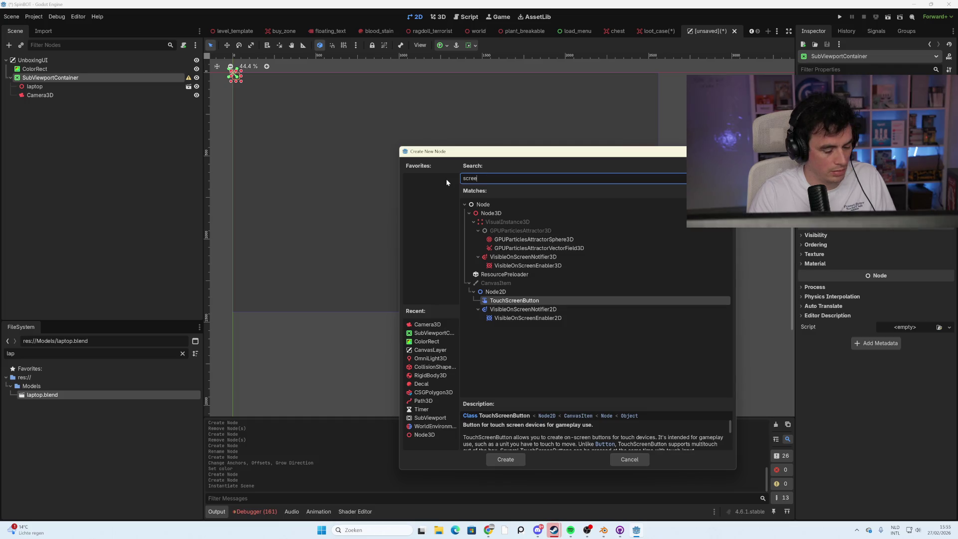
type("n")
key("BackSpace")
key("BackSpace")
key("BackSpace")
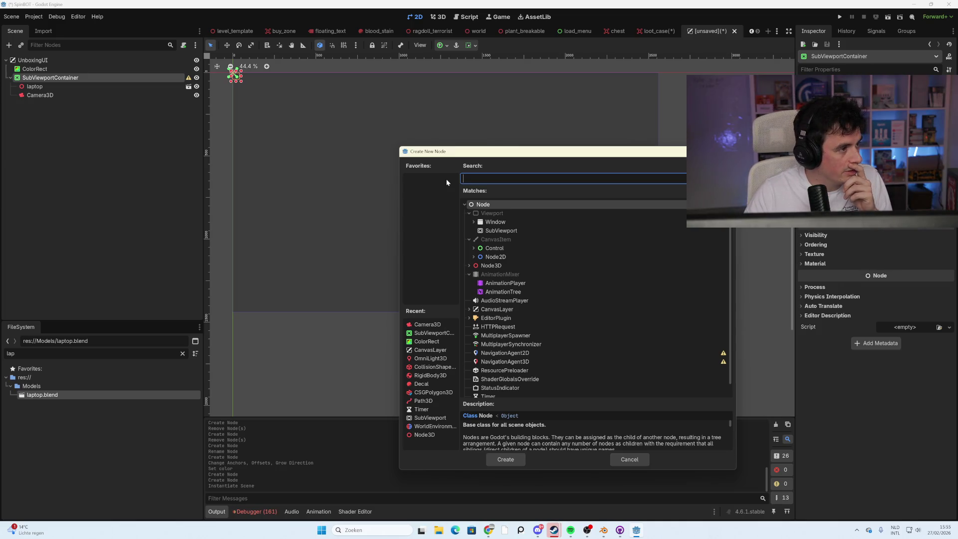
type("viewpo")
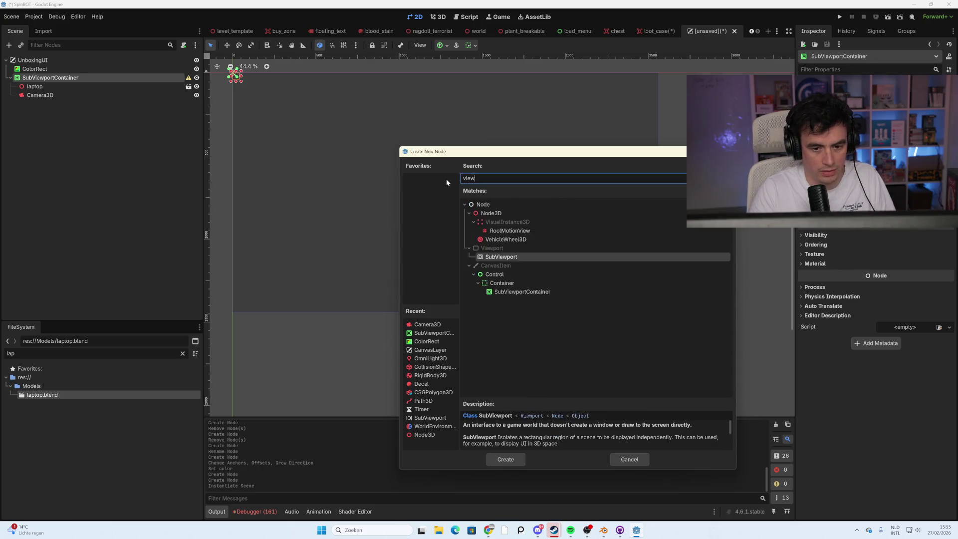
key("BackSpace")
key("BackSpace")
key("BackSpace")
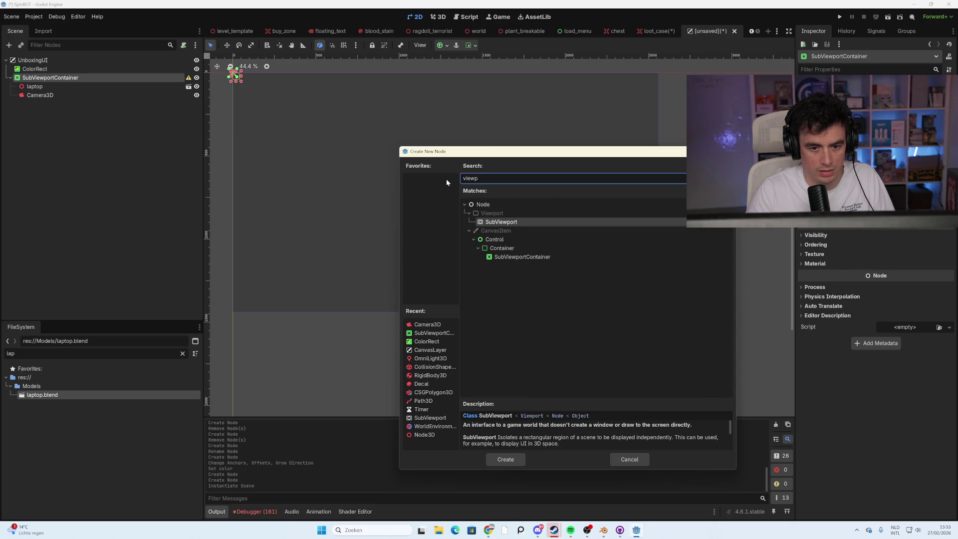
type("mesh")
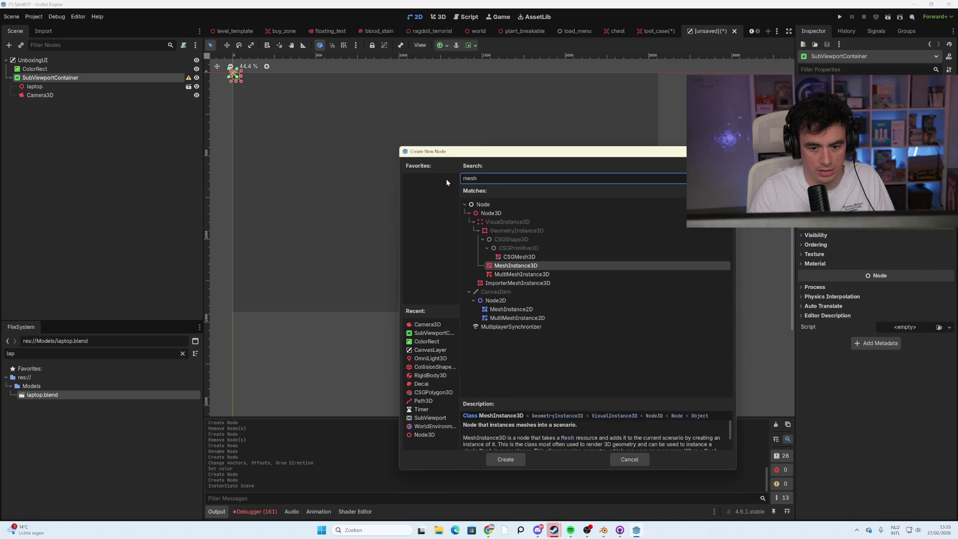
double_click(547, 266)
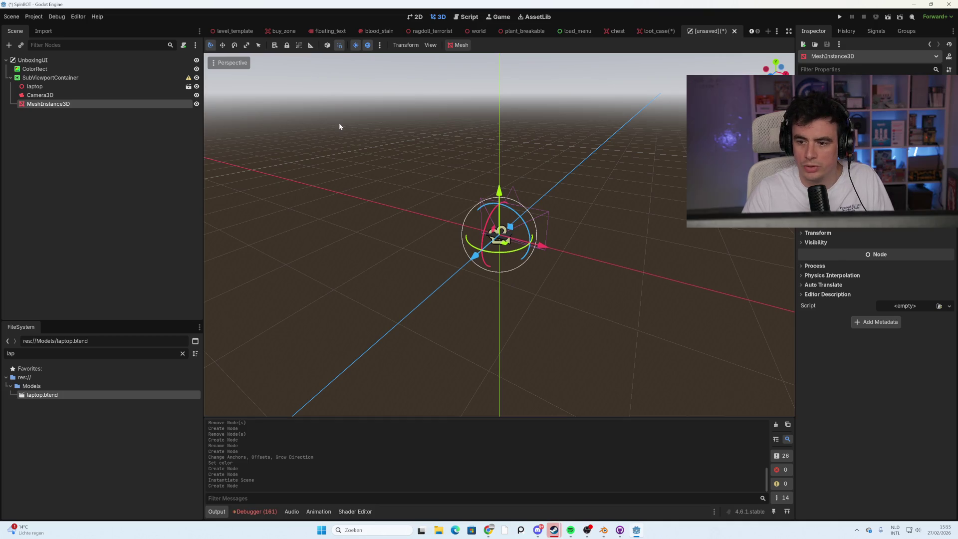
- Assign a PlaneMesh to the MeshInstance3D, then clear the mesh again
left_click(904, 80)
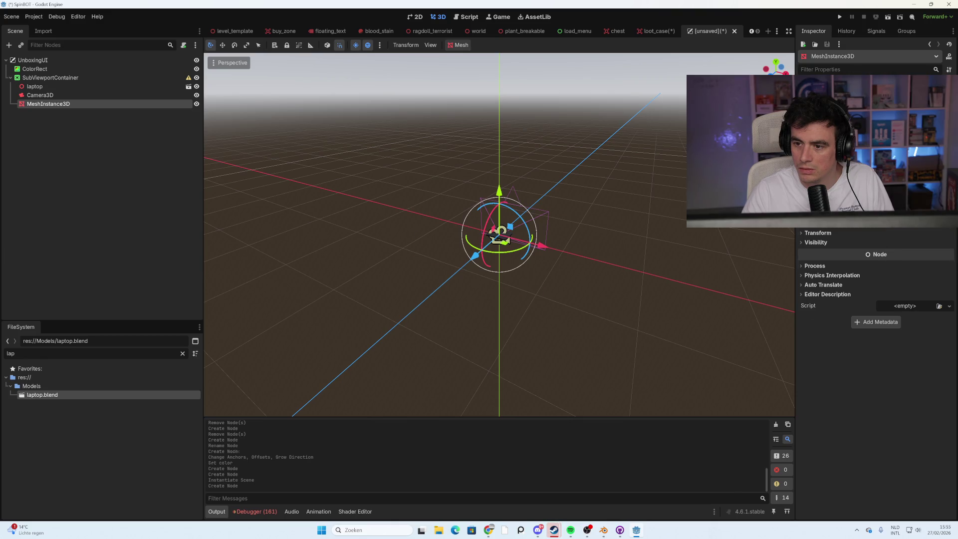
left_click(913, 179)
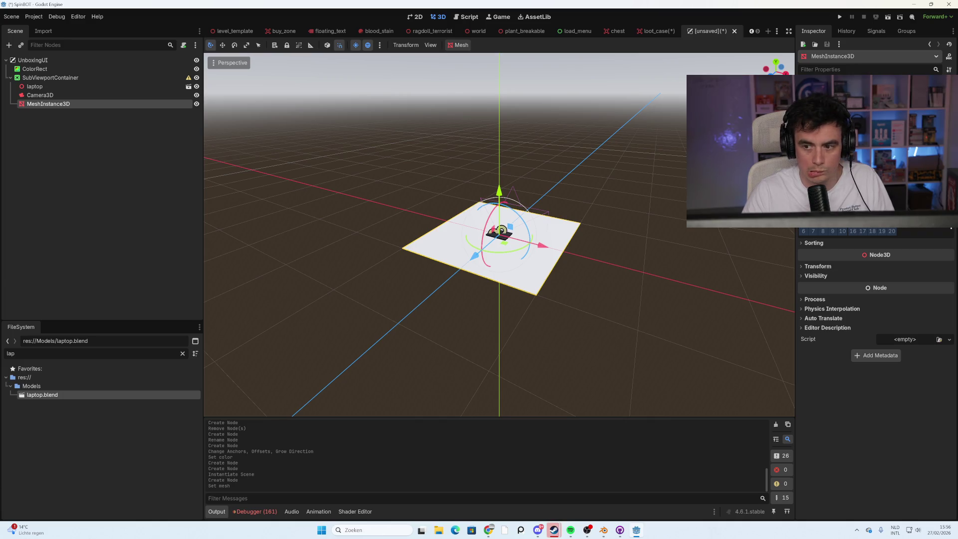
left_click(950, 94)
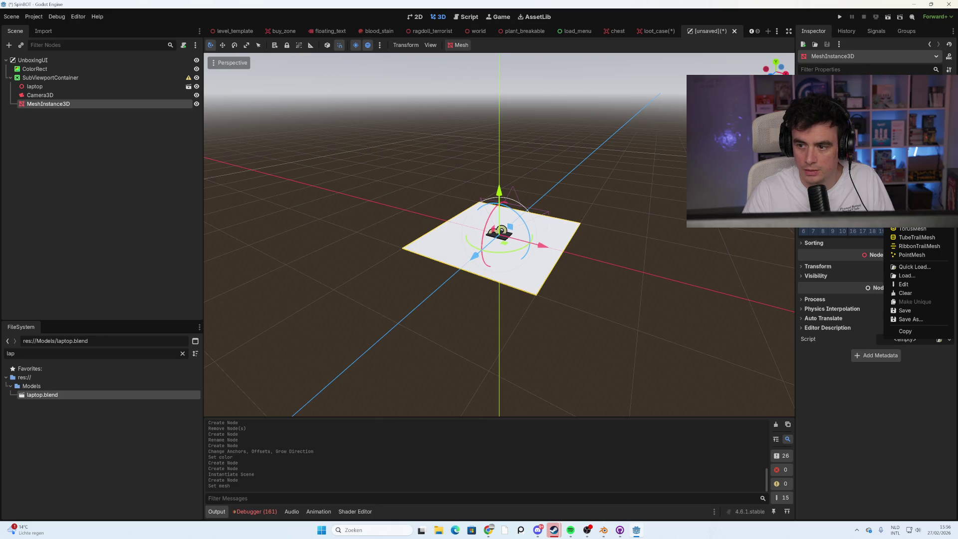
left_click(906, 293)
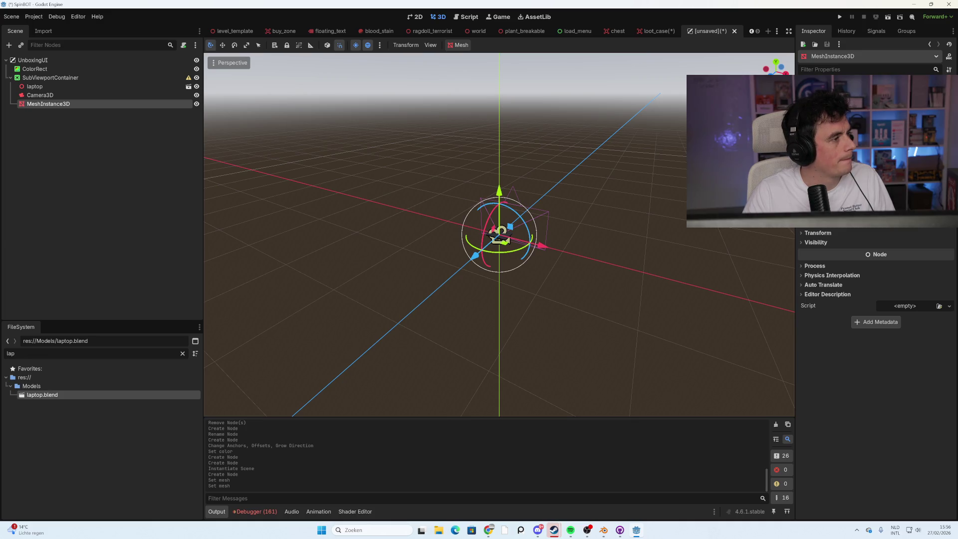
left_click(44, 60)
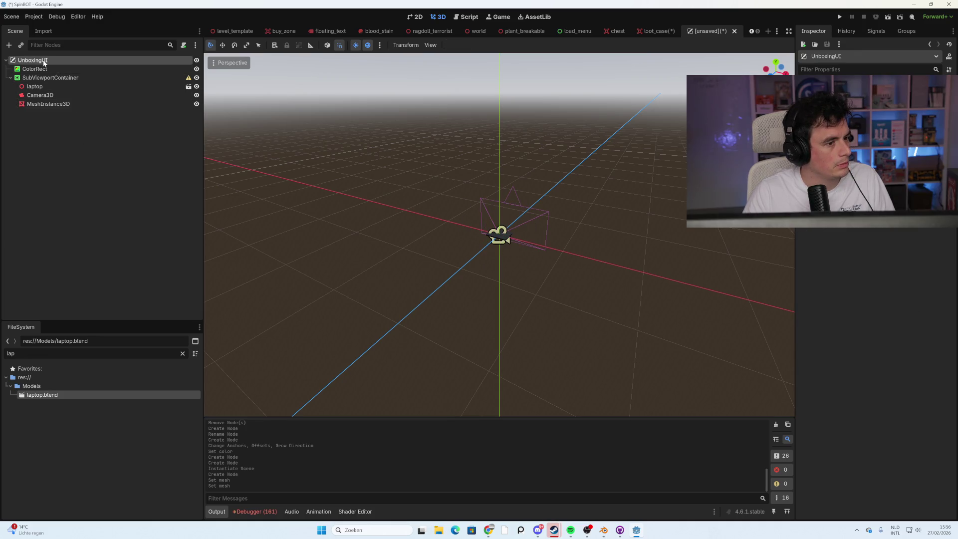
- Add a Control child to UnboxingUI and rename it RollerUI
right_click(44, 60)
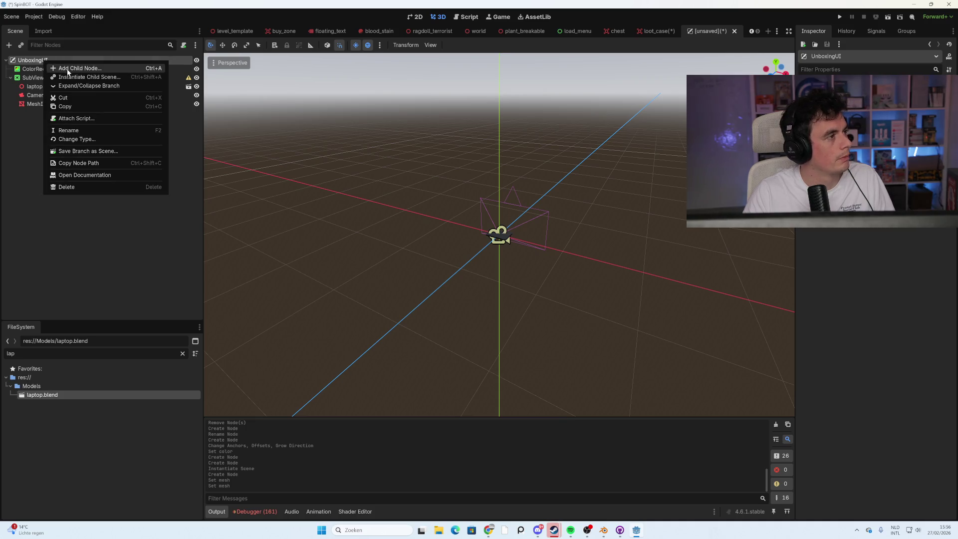
left_click(72, 69)
type("contro")
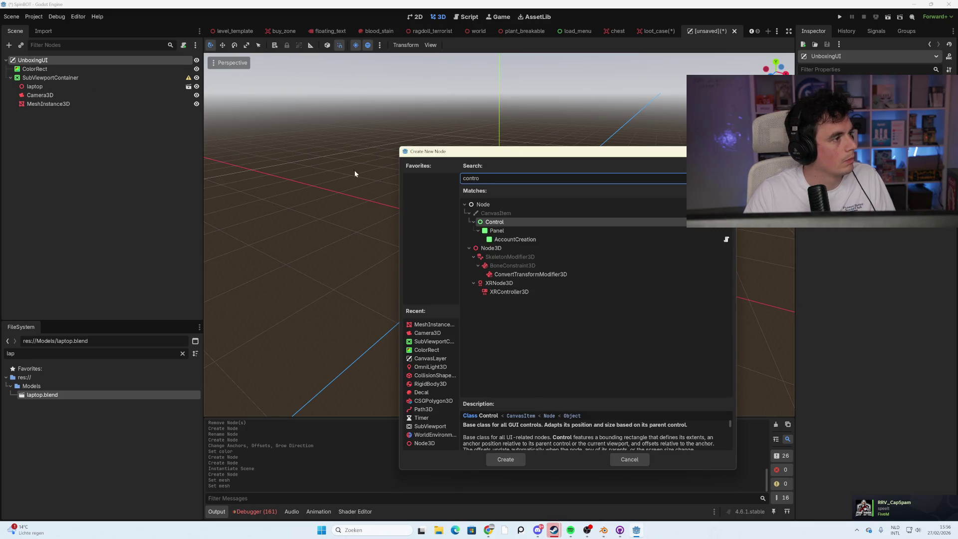
double_click(495, 223)
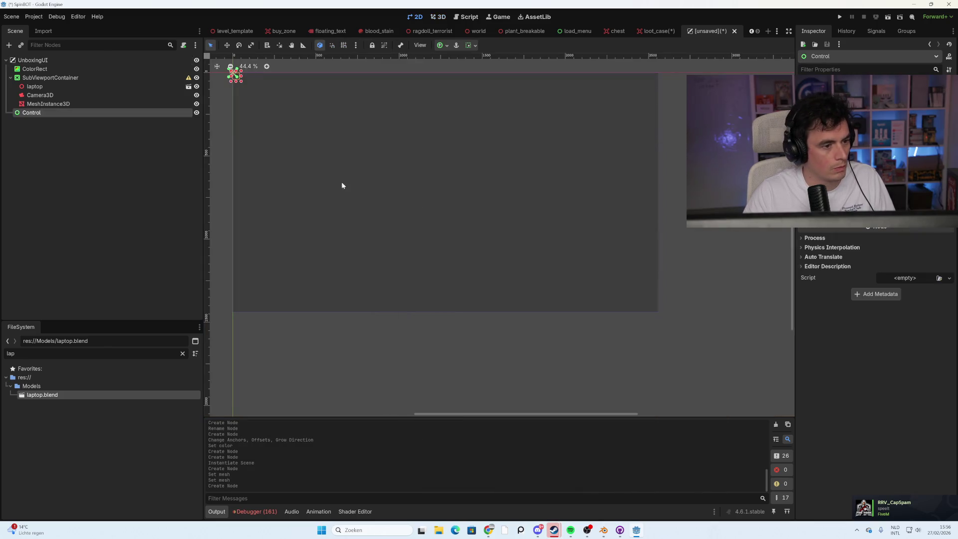
key("F2")
type("Rol")
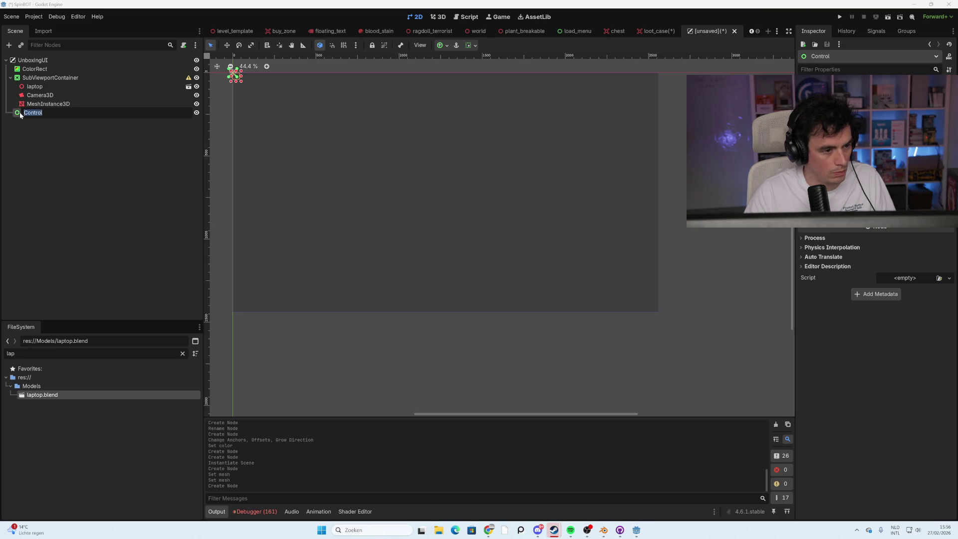
type("lerUI")
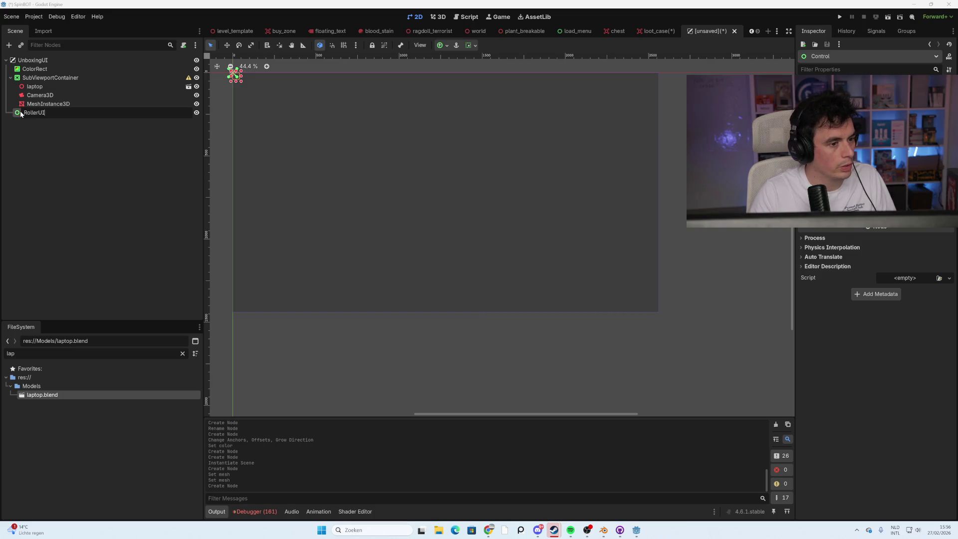
key("Return")
- Add a ScrollContainer as a child of RollerUI
right_click(25, 113)
left_click(64, 121)
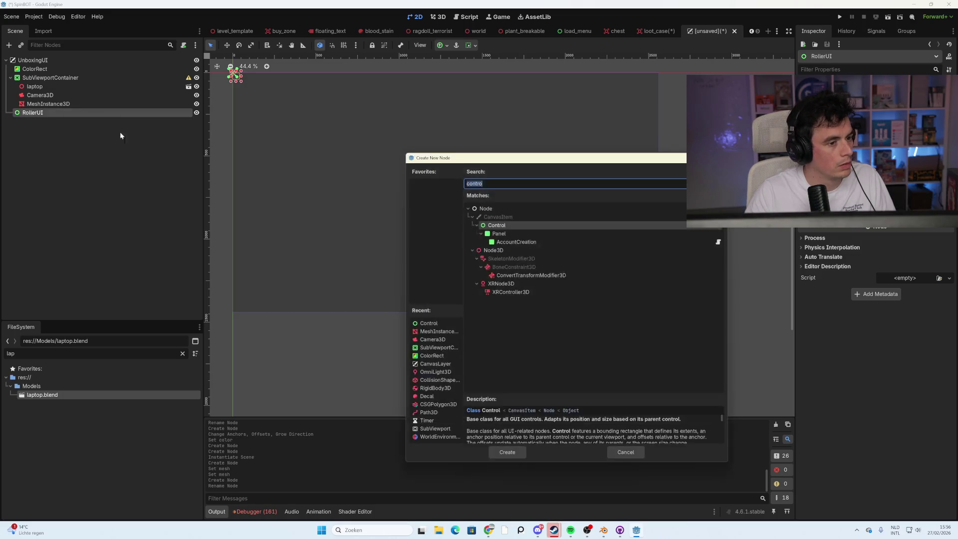
type("Scro")
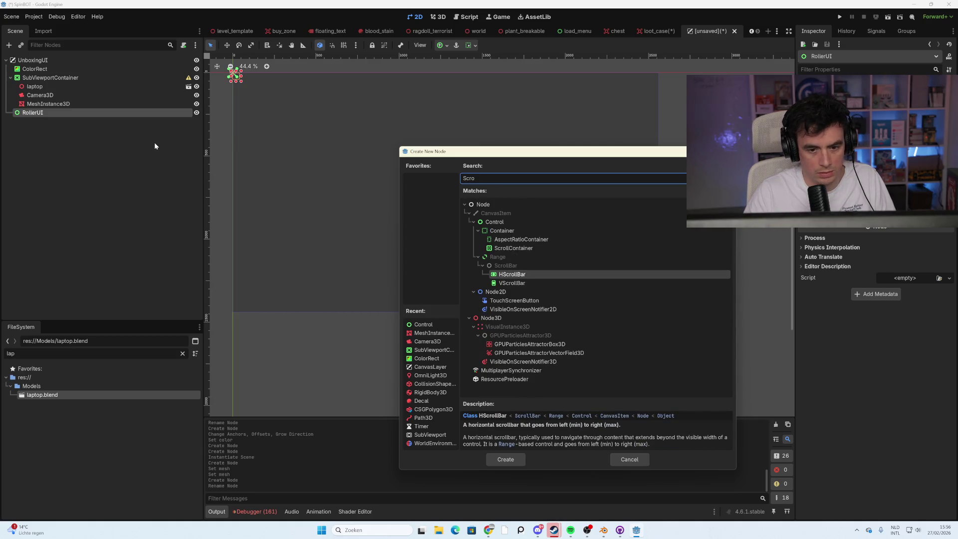
type("ll")
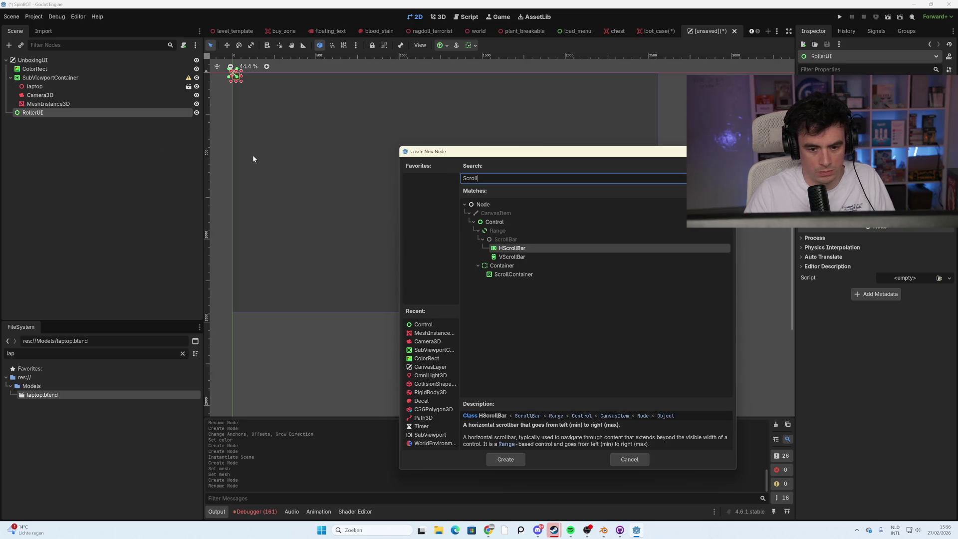
double_click(517, 275)
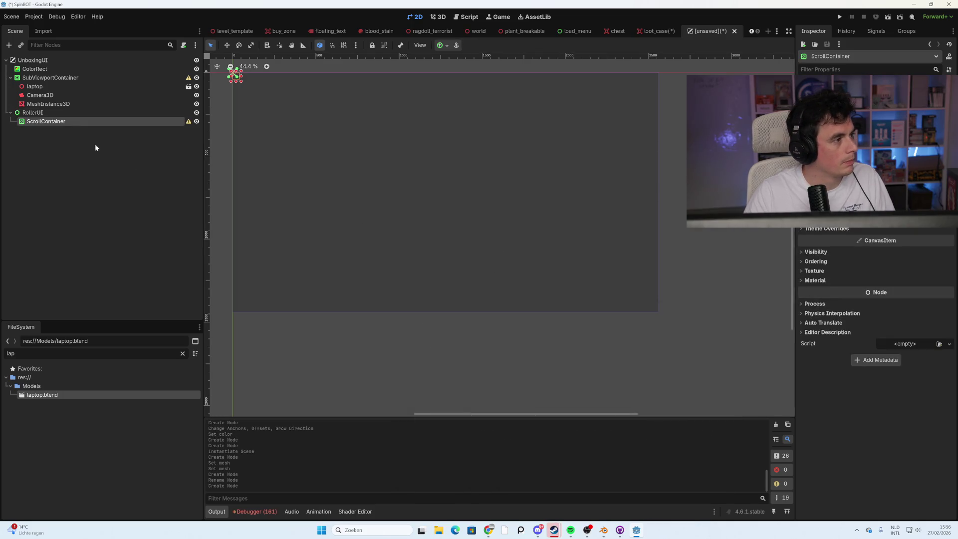
- Add an HBoxContainer inside the ScrollContainer and rename it ItemList
right_click(55, 124)
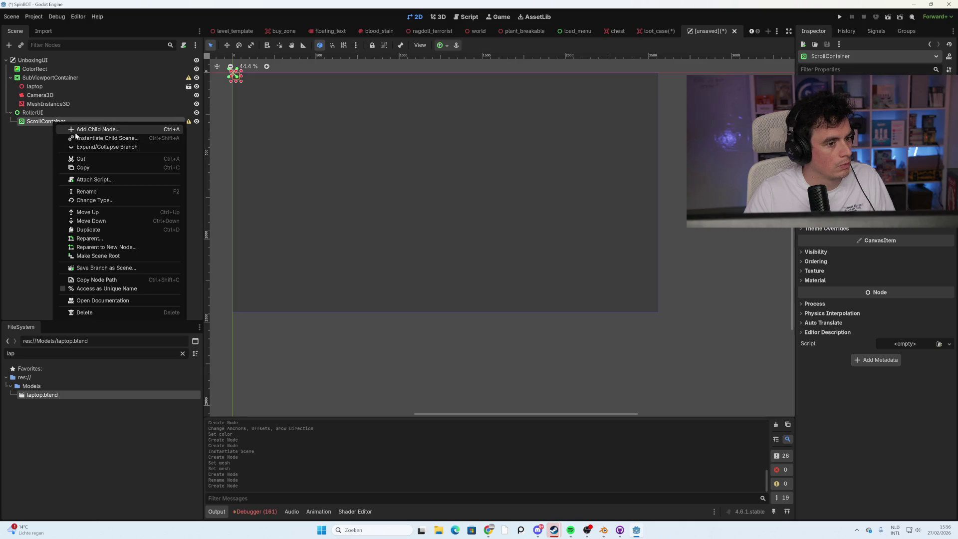
left_click(89, 129)
type("hbo")
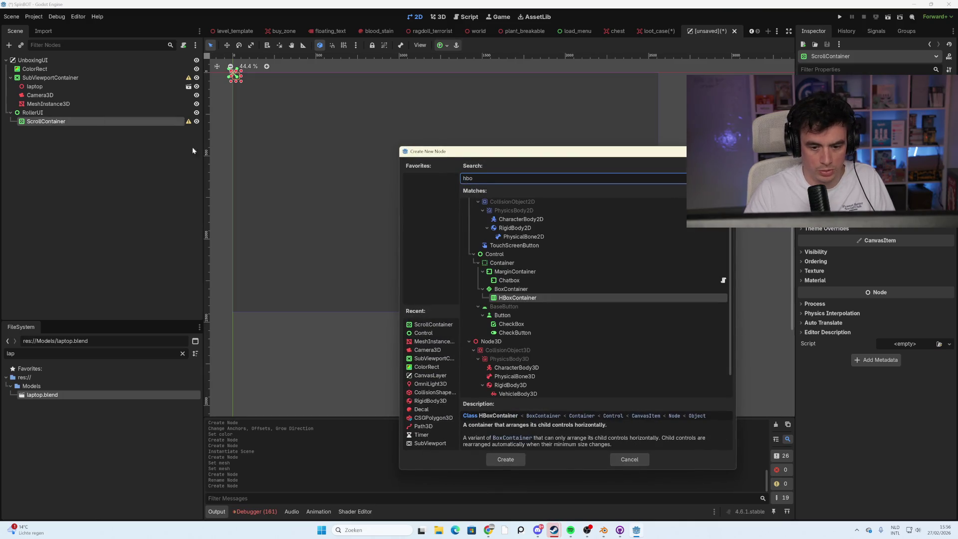
double_click(524, 297)
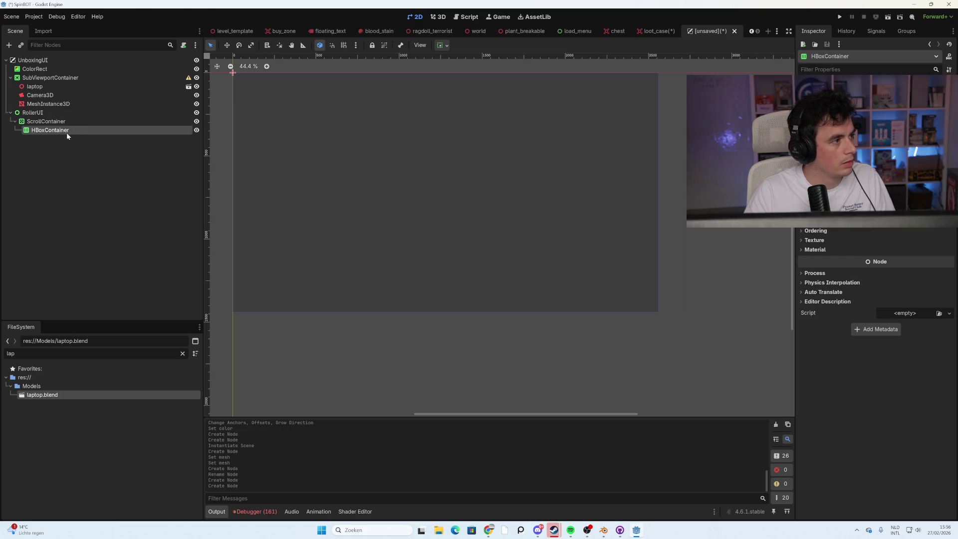
key("F2")
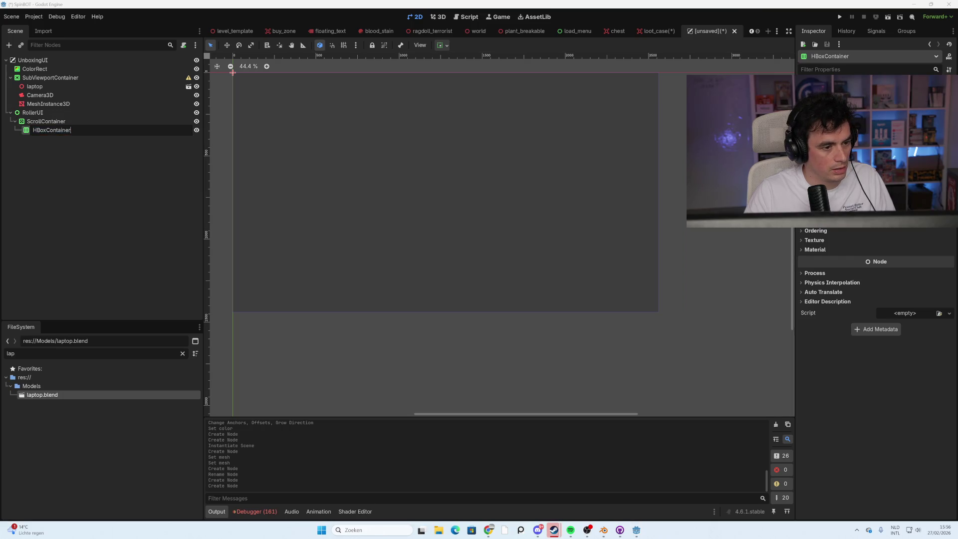
type("ItemList")
key("Return")
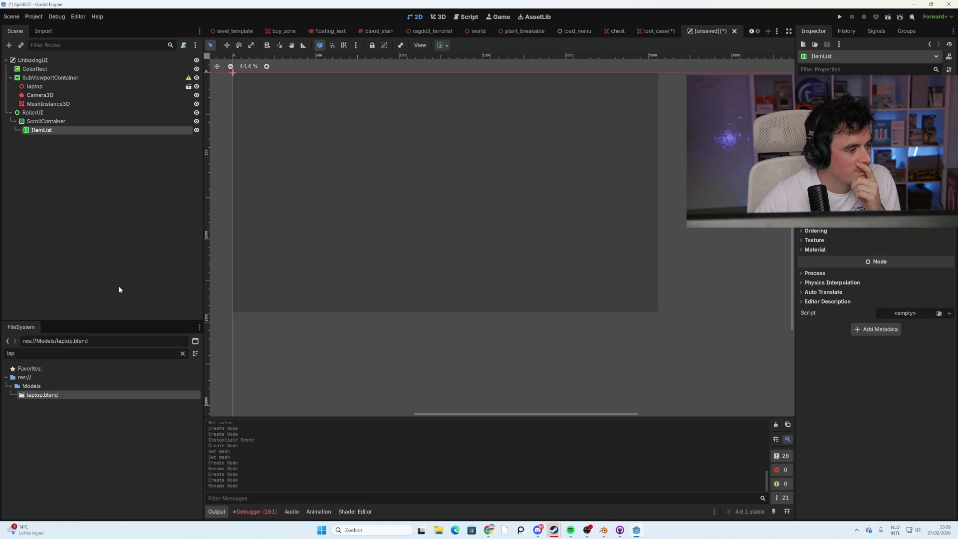
left_click(155, 224)
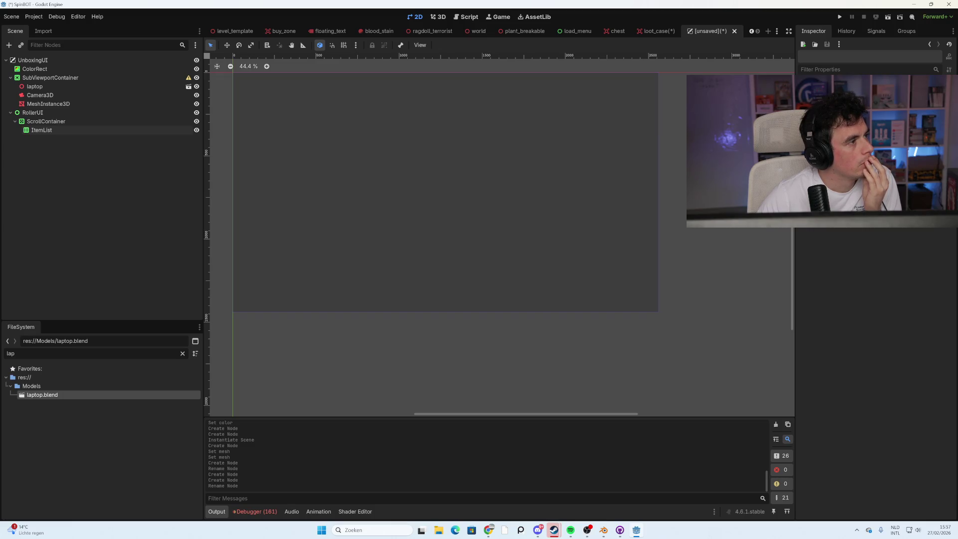
right_click(112, 61)
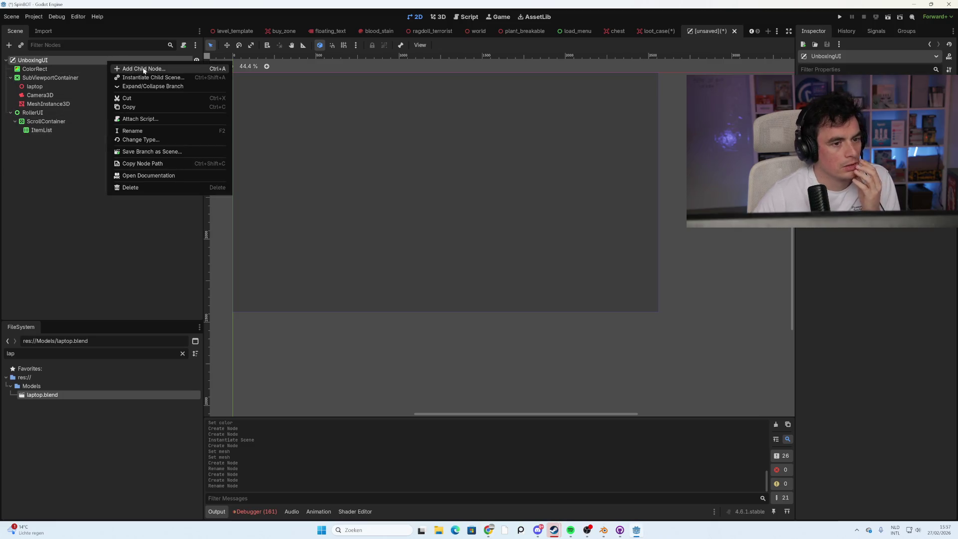
- Attach a new unboxing_ui.gd script to UnboxingUI and replace its template with the roller code
left_click(183, 45)
left_click(183, 45)
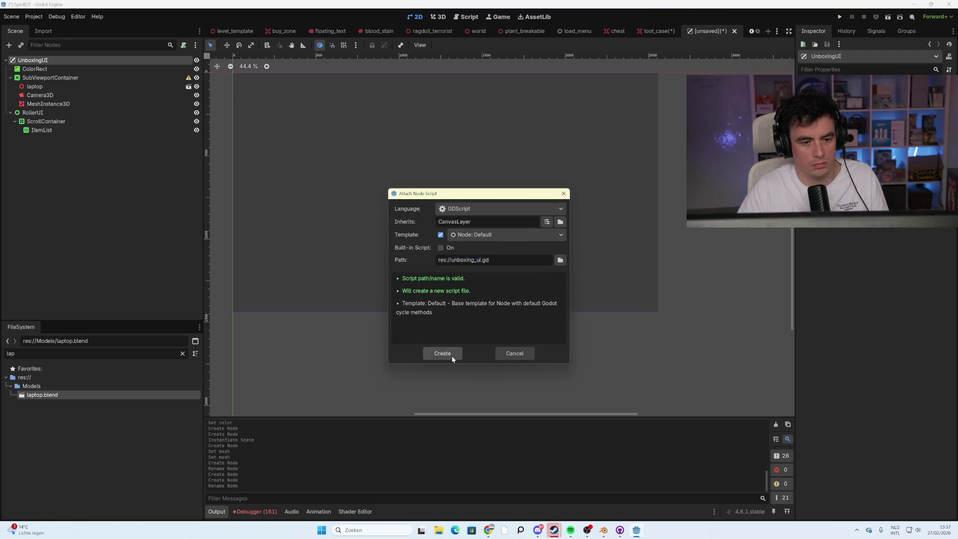
left_click(453, 358)
key("ctrl+a")
key("ctrl+v")
left_click(387, 223)
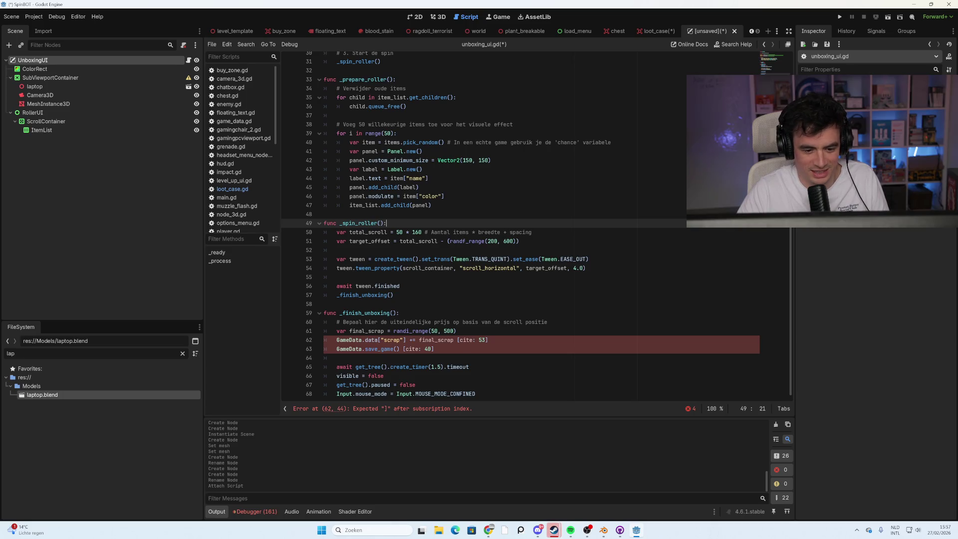
- Delete the stray cite markers on lines 62–63, then save
left_click(488, 340)
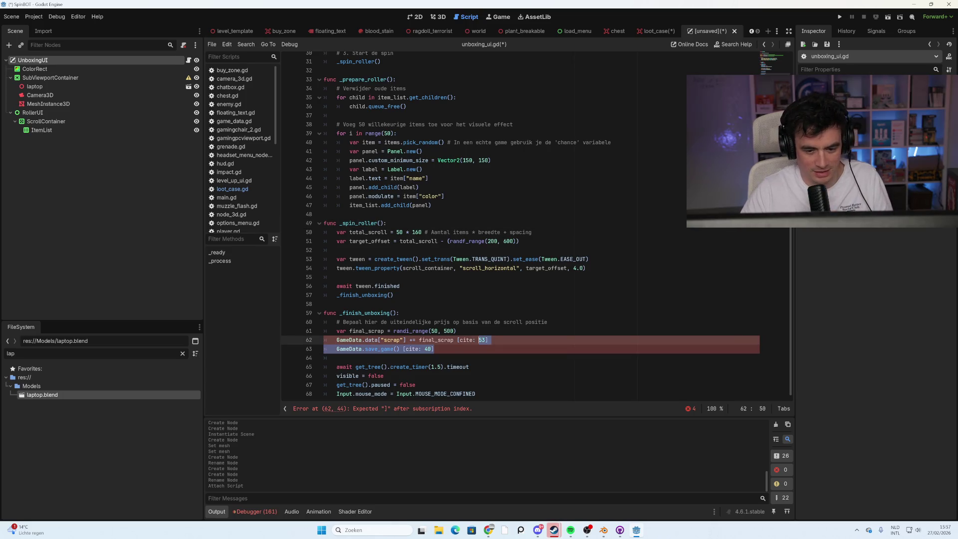
left_click_drag(488, 340, 400, 348)
key("BackSpace")
key("BackSpace")
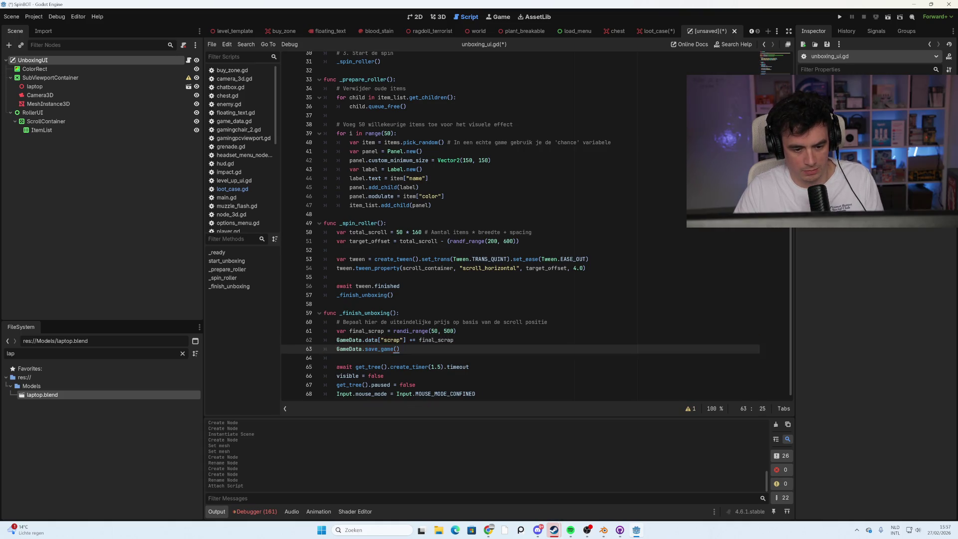
left_click(394, 295)
key("ctrl+s")
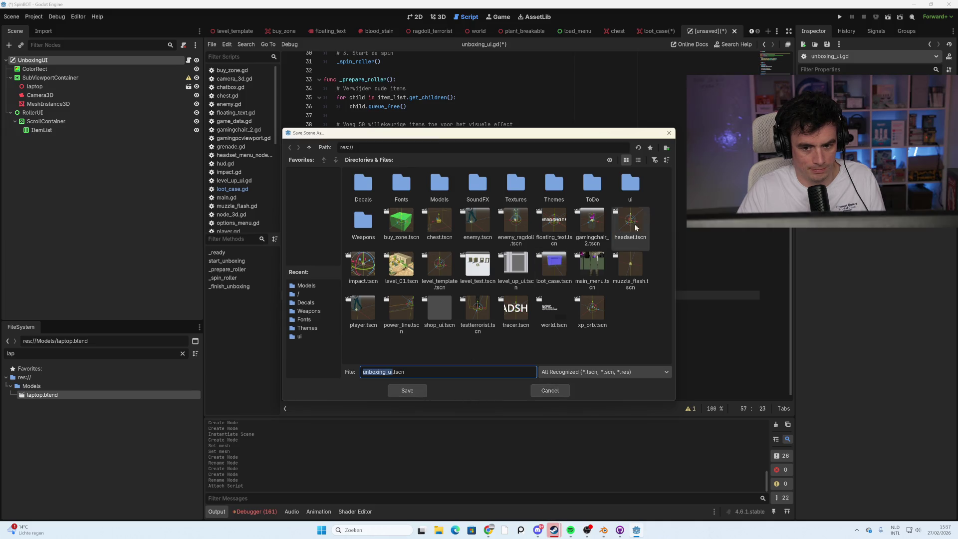
- Save the scene as unboxing_ui.tscn in the project's ui folder
double_click(630, 186)
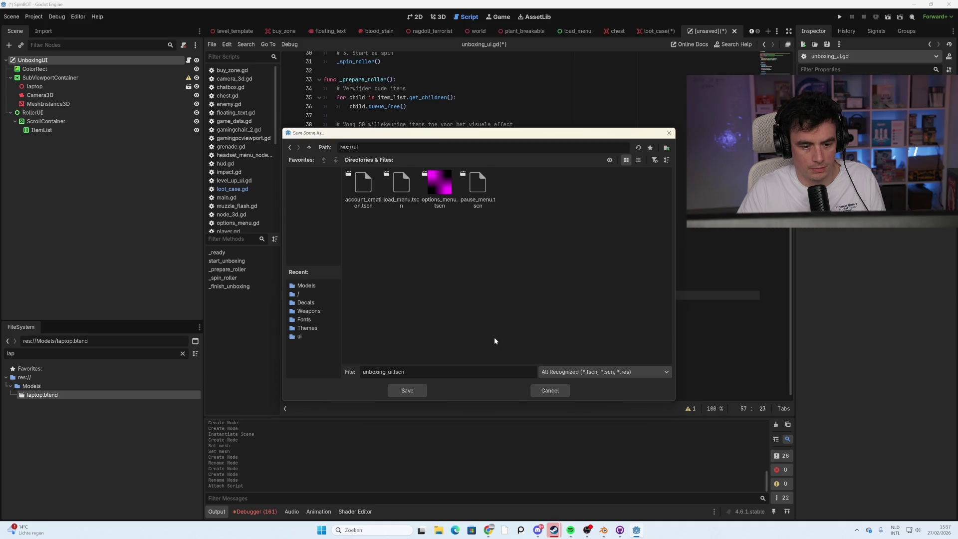
left_click(412, 393)
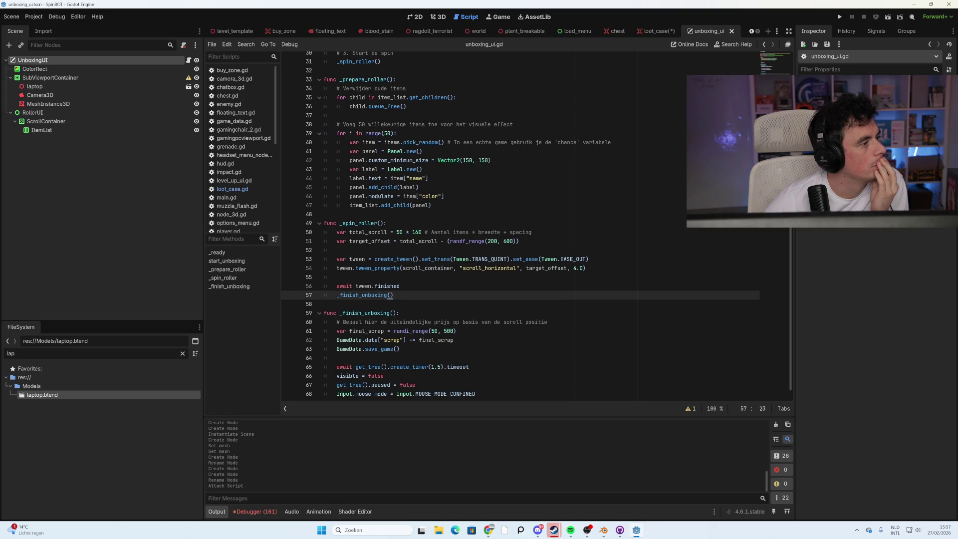
- Scroll through the unboxing_ui.gd code, then switch back to the 2D canvas
left_click(439, 205)
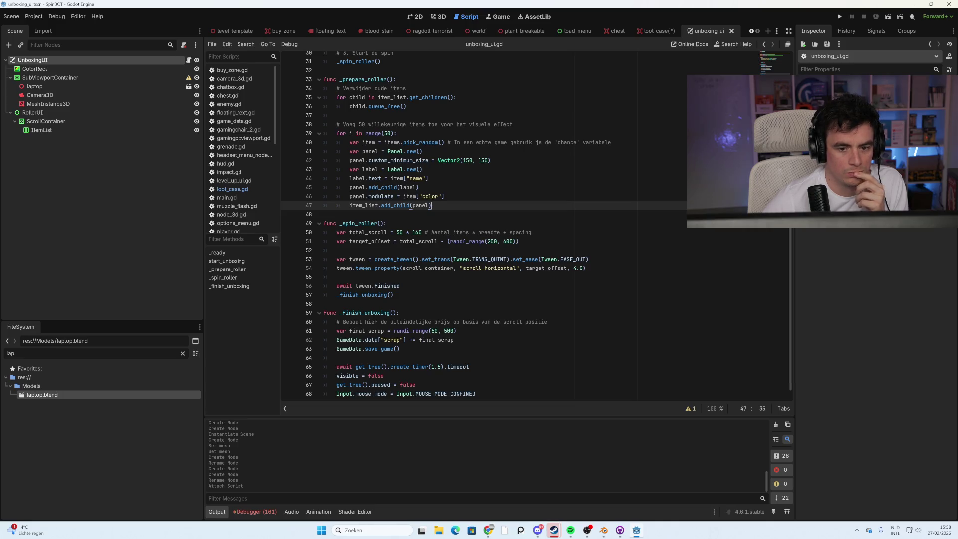
scroll(499, 224, "up", 10)
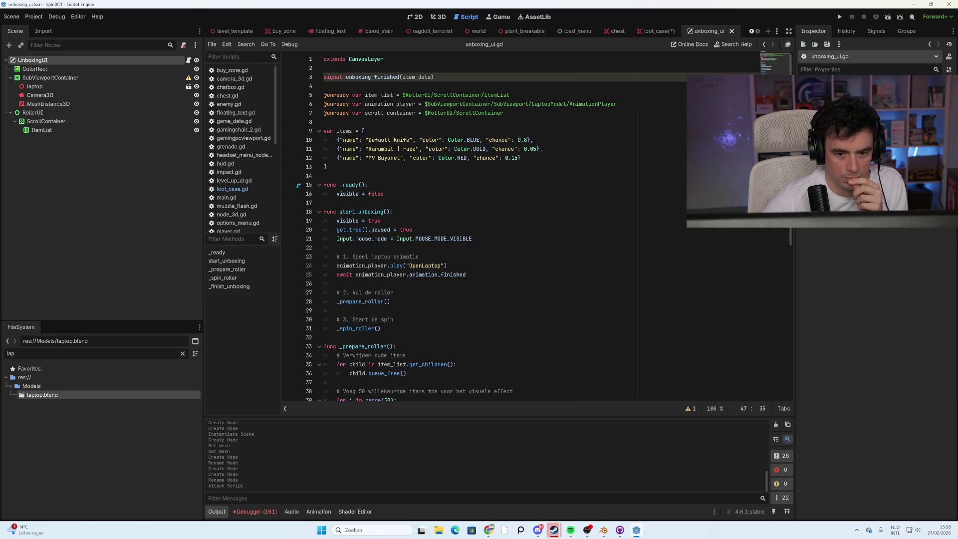
scroll(499, 224, "down", 9)
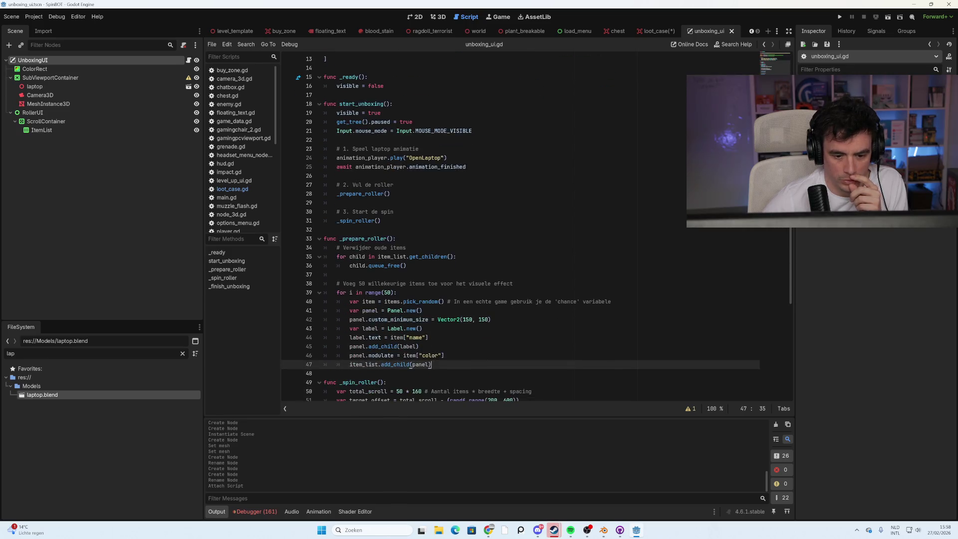
scroll(499, 225, "down", 1)
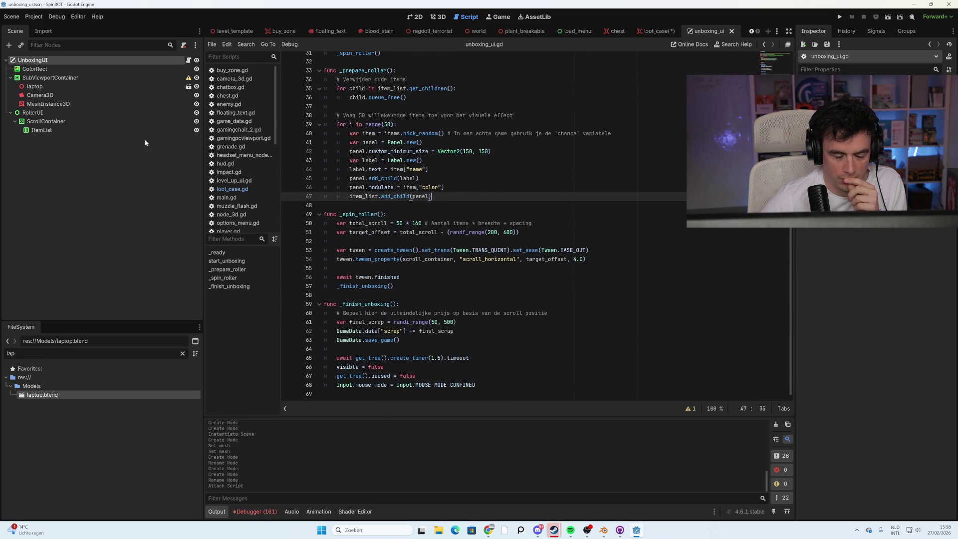
left_click(442, 17)
left_click(418, 18)
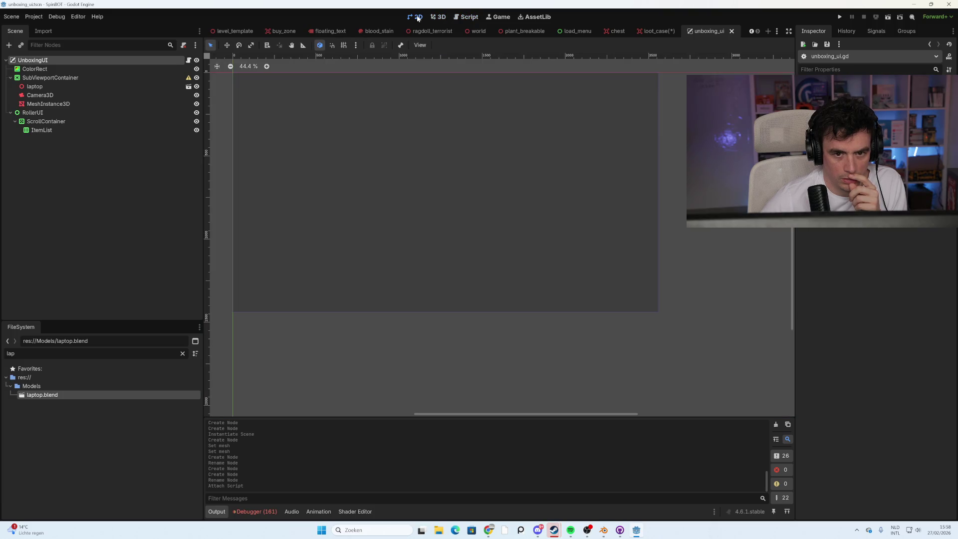
- Select the laptop node and test-run the scene with F6
left_click(94, 68)
left_click(94, 79)
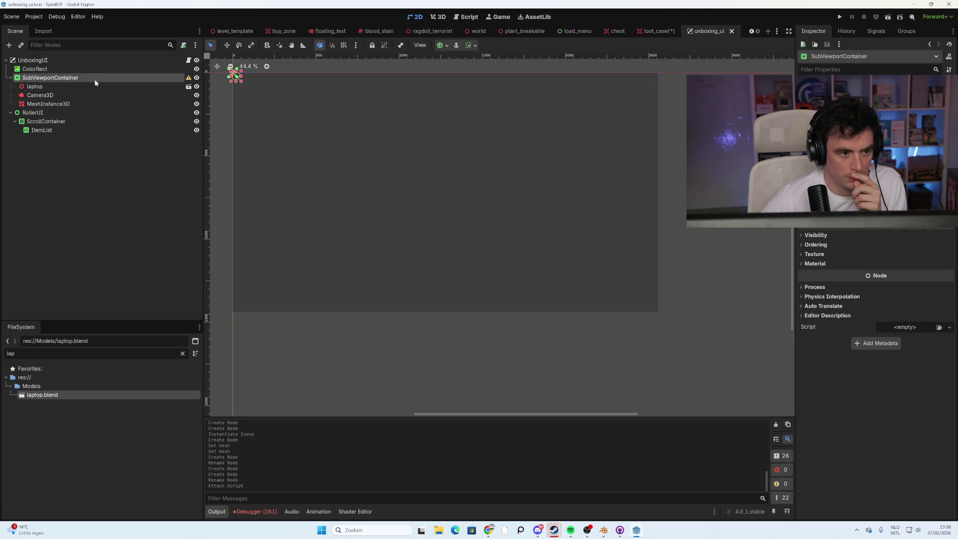
left_click(94, 86)
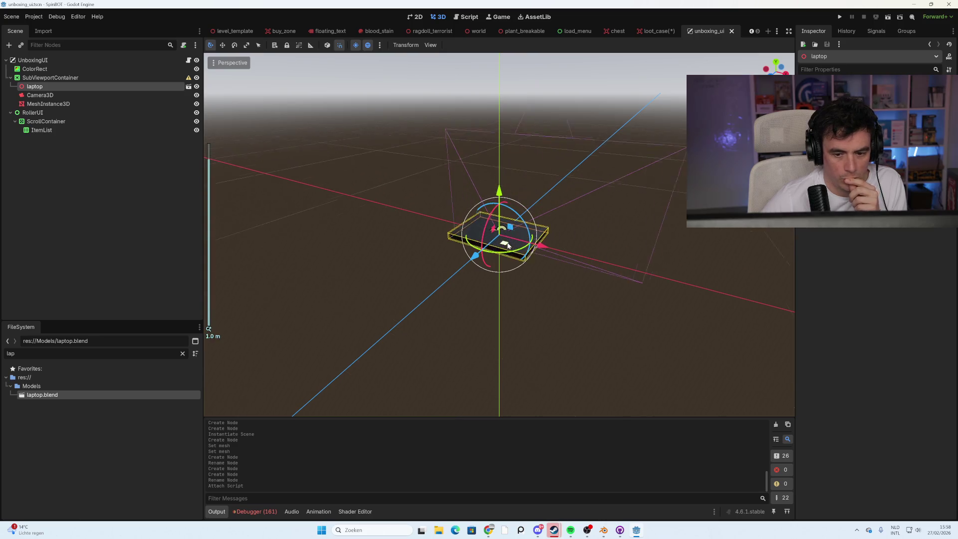
key("F6")
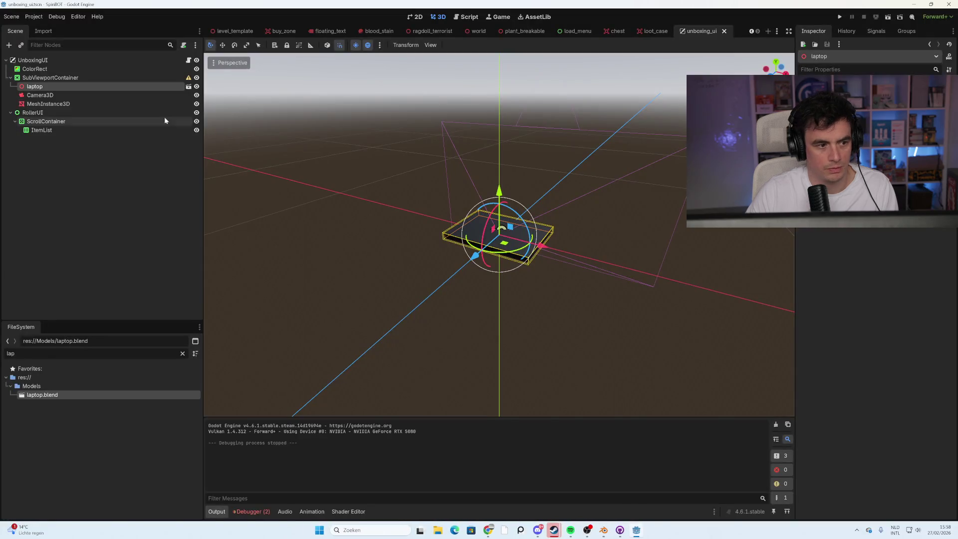
- Move Camera3D back along its Z axis so the laptop fits in the view
left_click(76, 80)
left_click(77, 95)
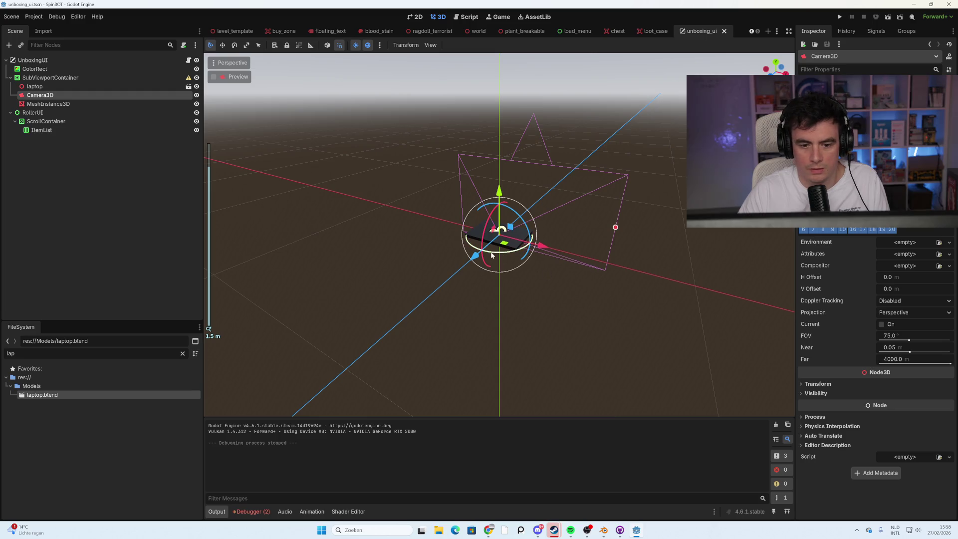
mouse_move(474, 254)
left_mouse_down()
mouse_move(458, 280)
mouse_move(552, 194)
mouse_move(345, 352)
mouse_move(415, 316)
mouse_move(396, 326)
left_mouse_up()
left_click(505, 240)
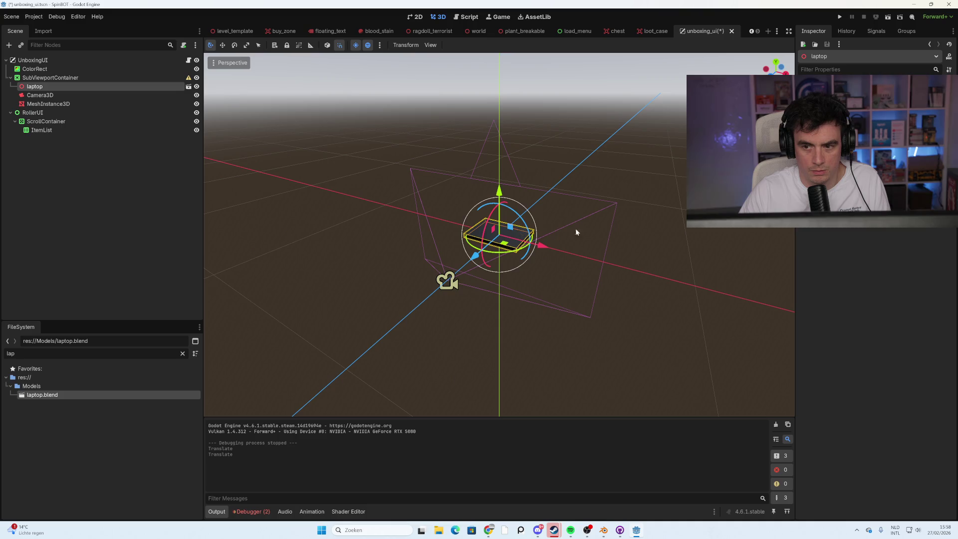
left_click(662, 204)
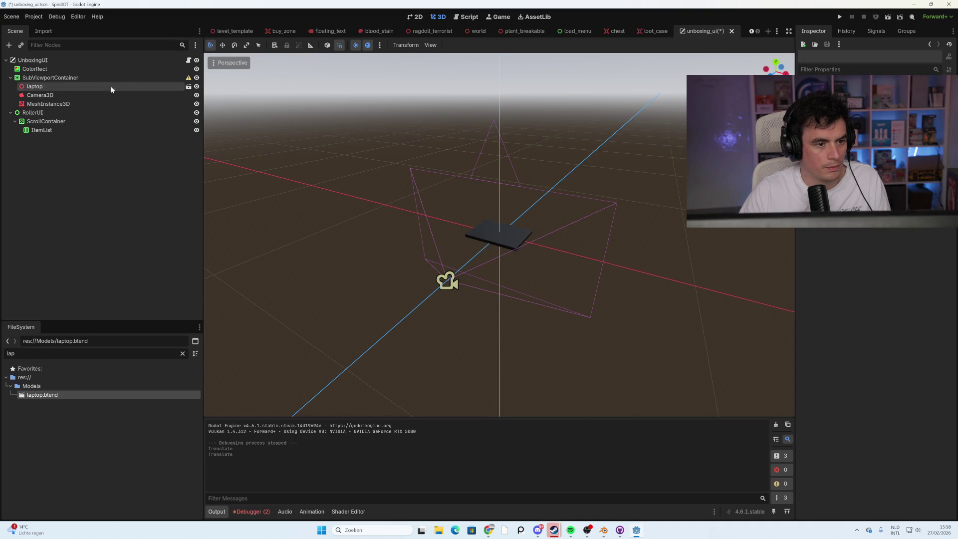
left_click(133, 86)
mouse_move(188, 79)
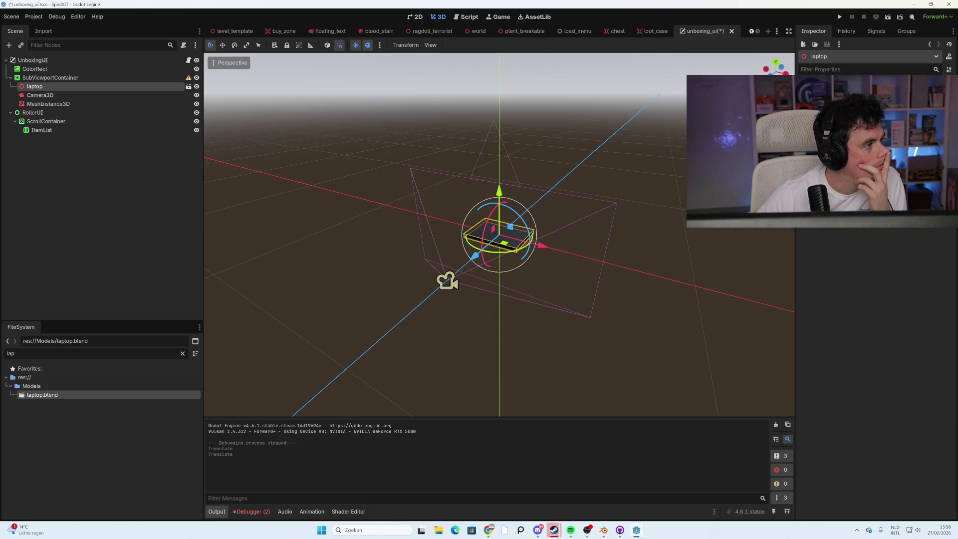
right_click(56, 80)
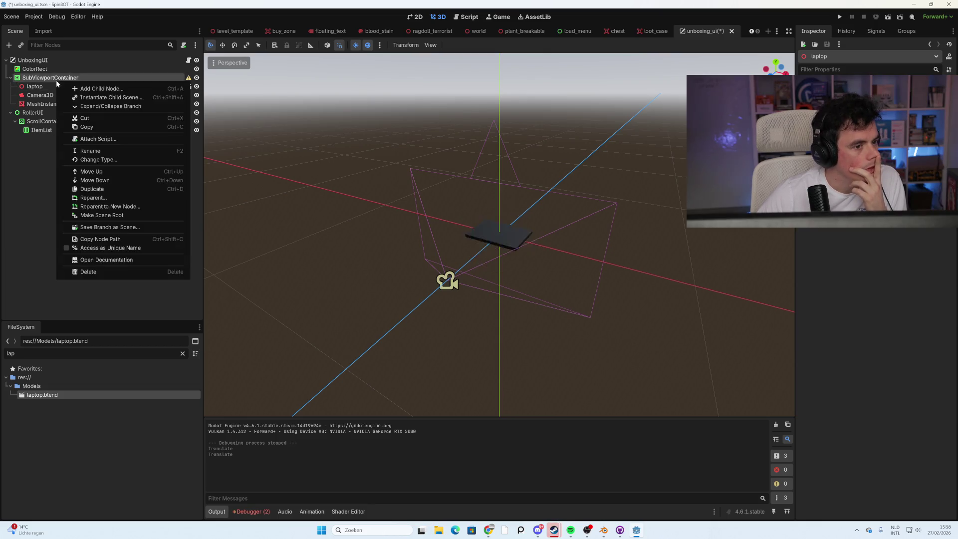
- Add a SubViewport child under SubViewportContainer
left_click(82, 85)
type("suvi")
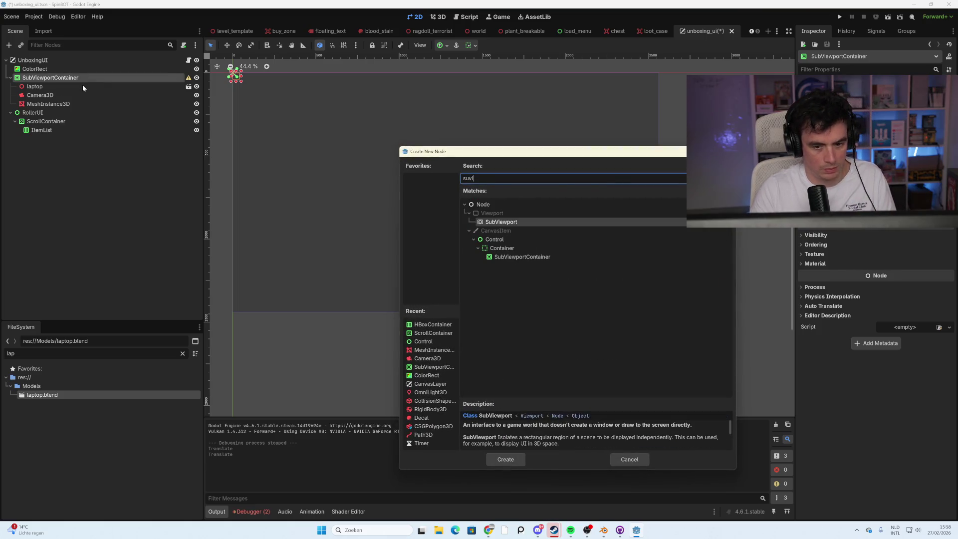
double_click(518, 221)
- Move laptop, Camera3D and MeshInstance3D under the SubViewport
left_click(50, 104)
left_click(35, 86, "shift")
left_click_drag(58, 103, 56, 115)
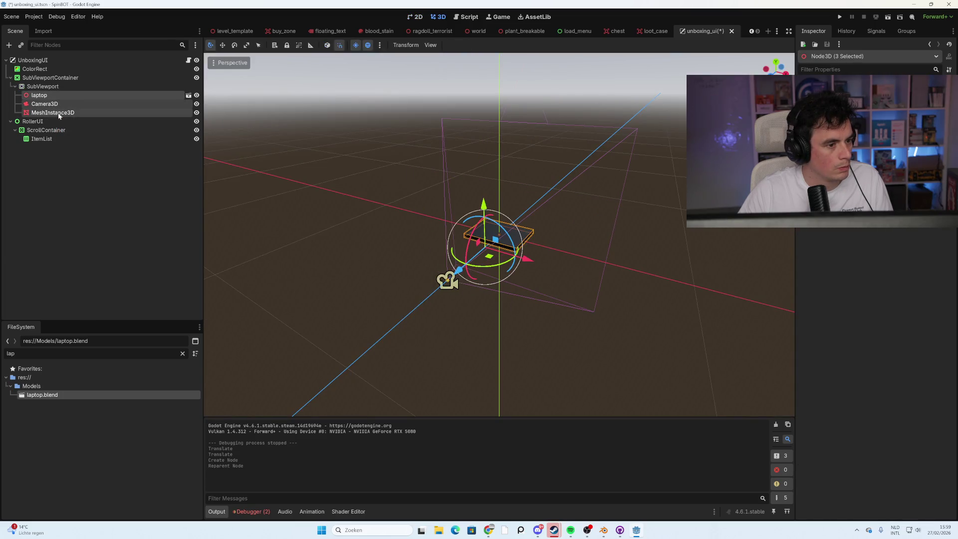
left_click(133, 196)
left_click(76, 85)
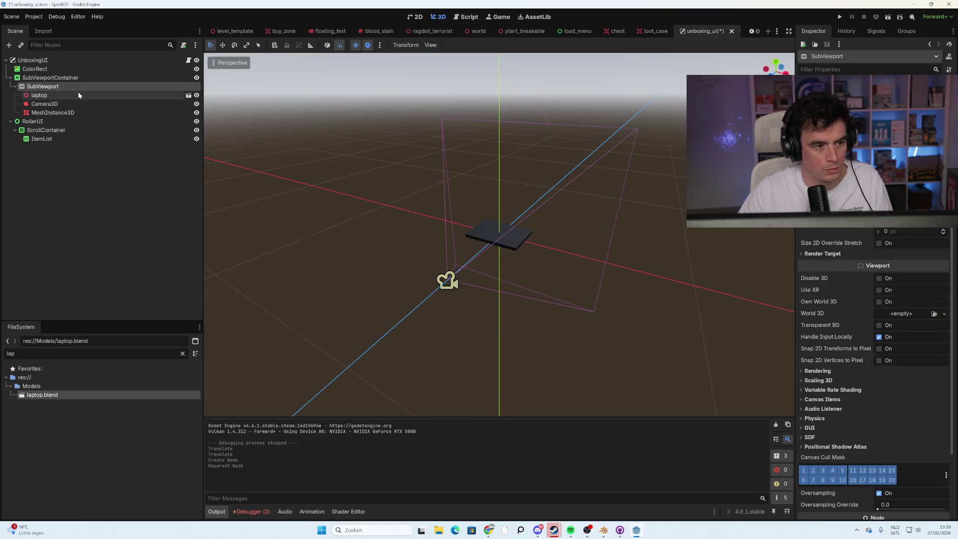
left_click(83, 78)
left_click(77, 85)
left_click(79, 76)
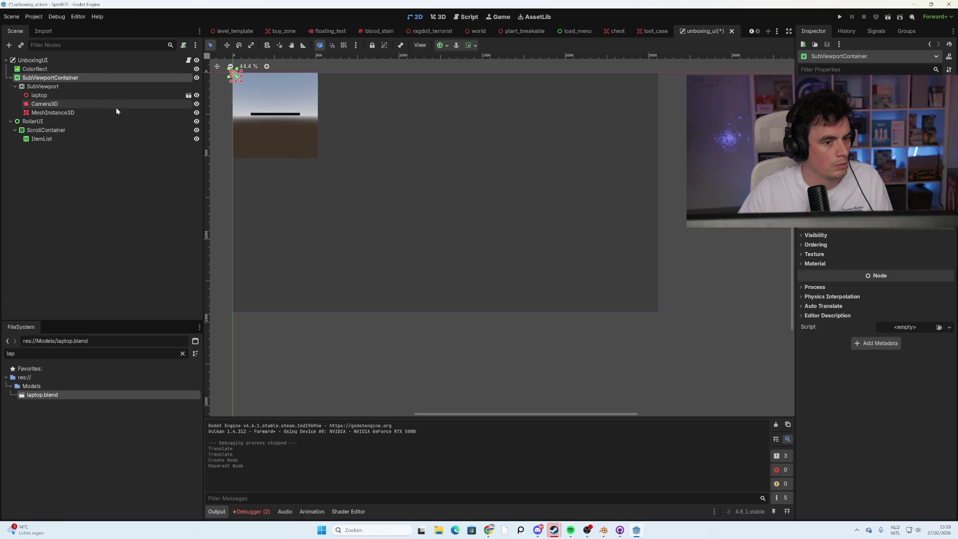
left_click(277, 117)
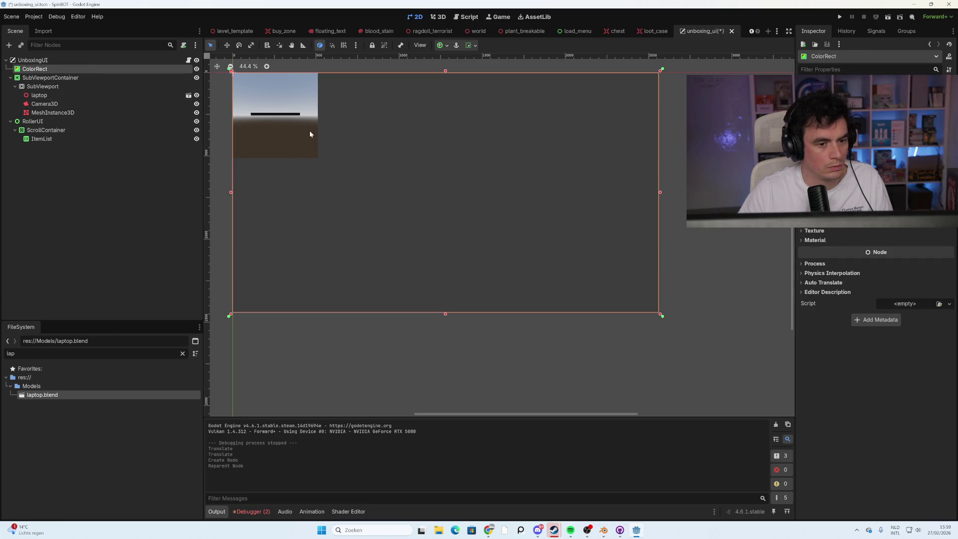
left_click(150, 78)
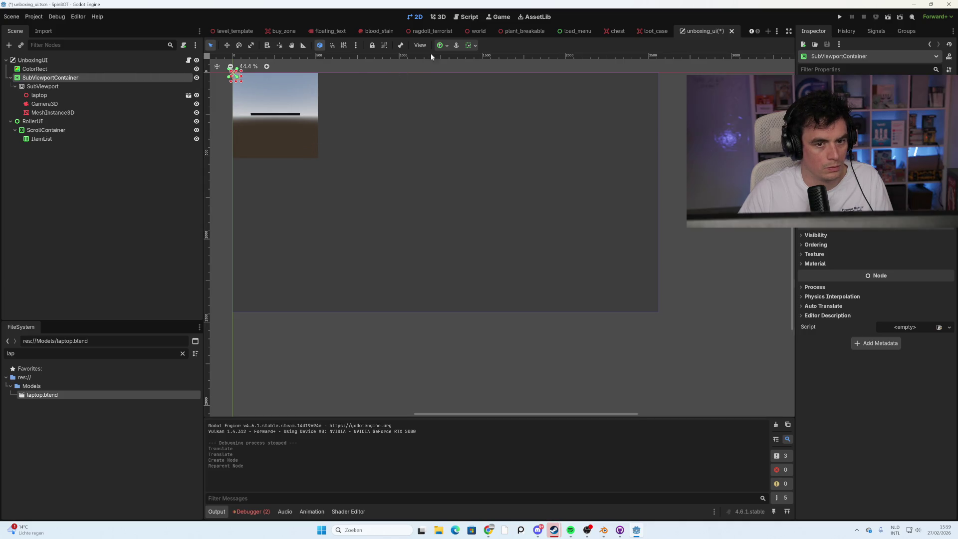
left_click(446, 45)
left_click(485, 105)
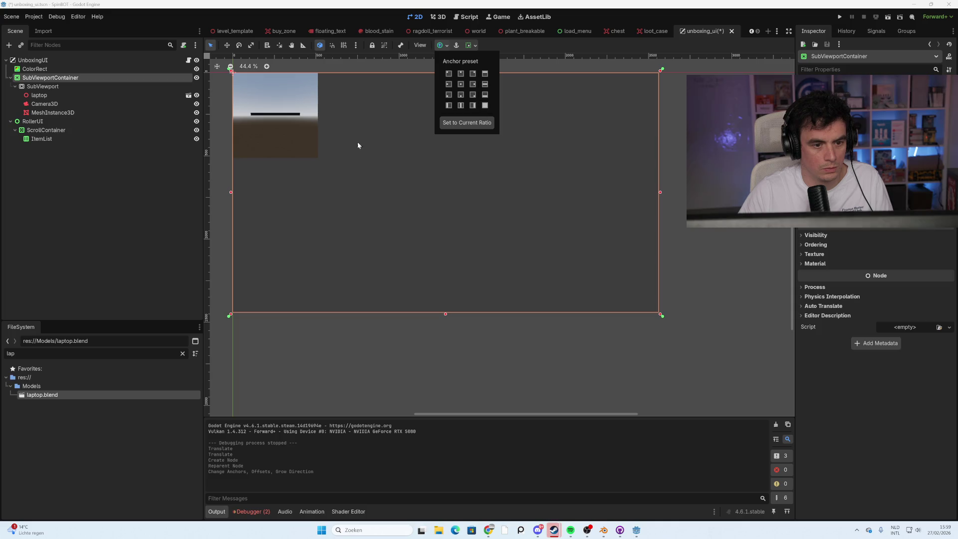
left_click(68, 85)
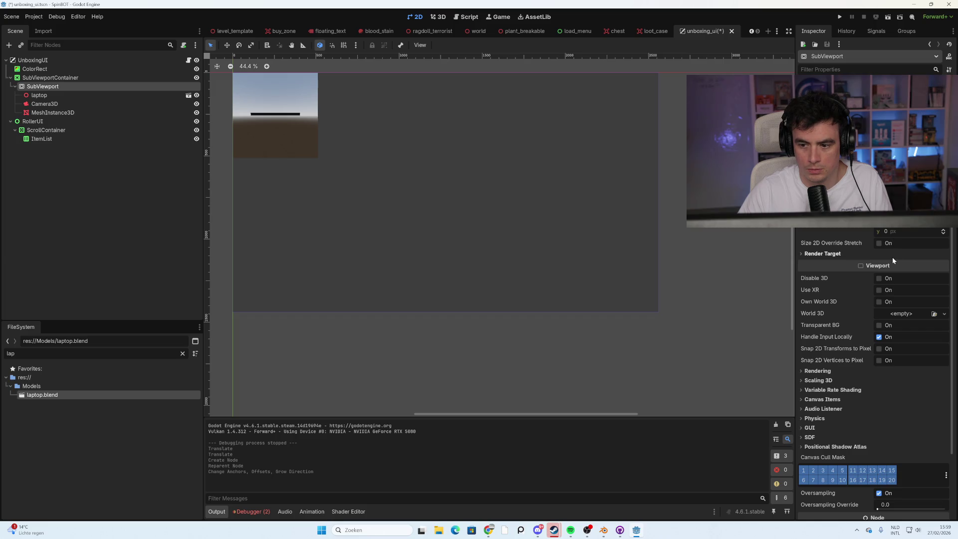
left_click(46, 103)
left_click(49, 89)
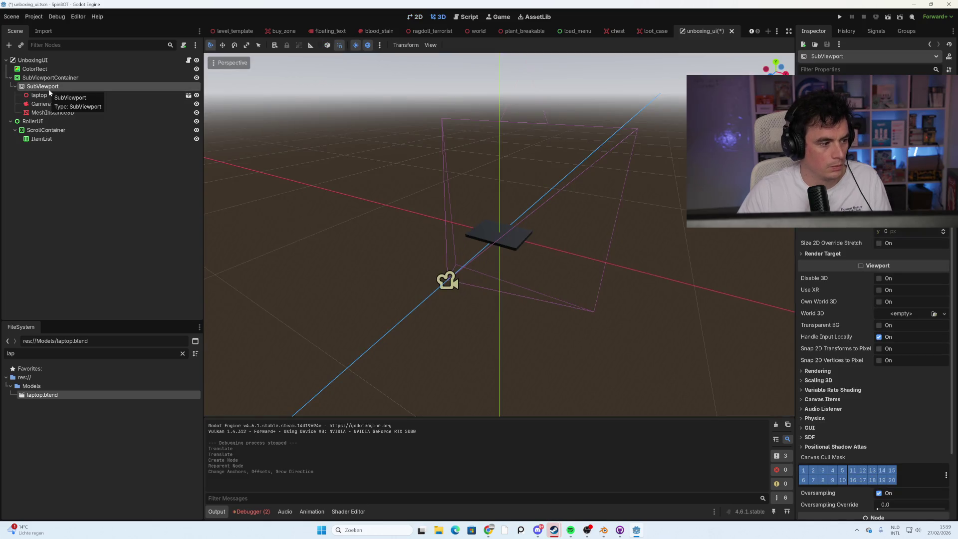
left_click(79, 77)
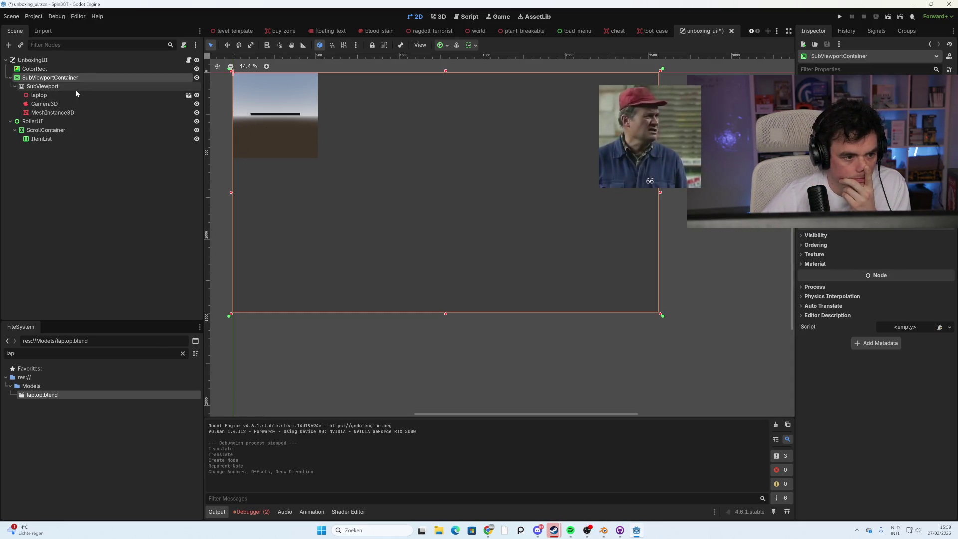
left_click(76, 89)
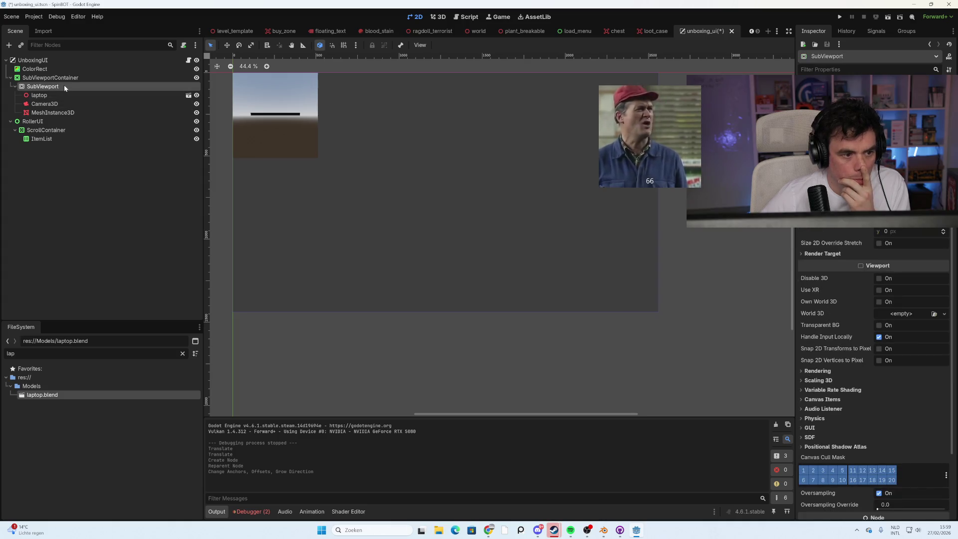
left_click(63, 78)
left_click(67, 86)
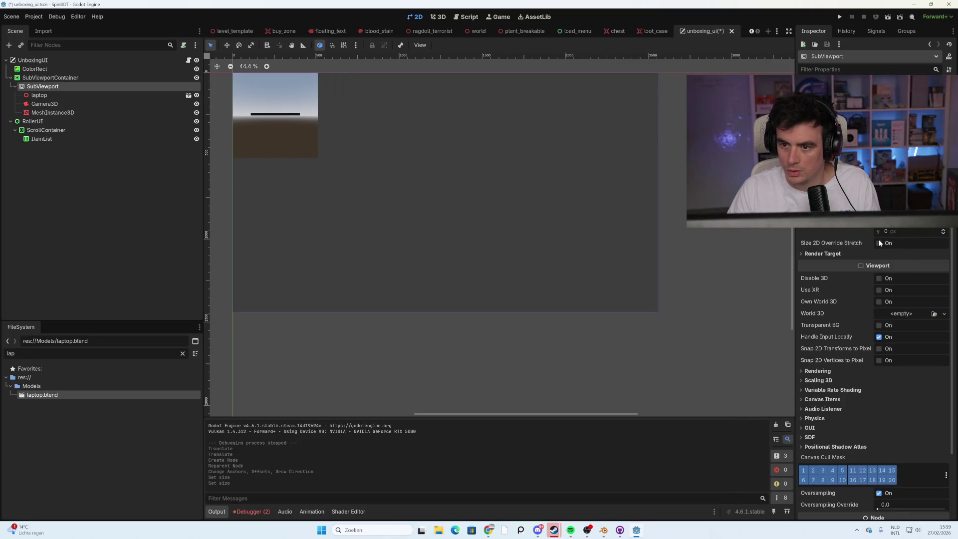
scroll(876, 244, "down", 3)
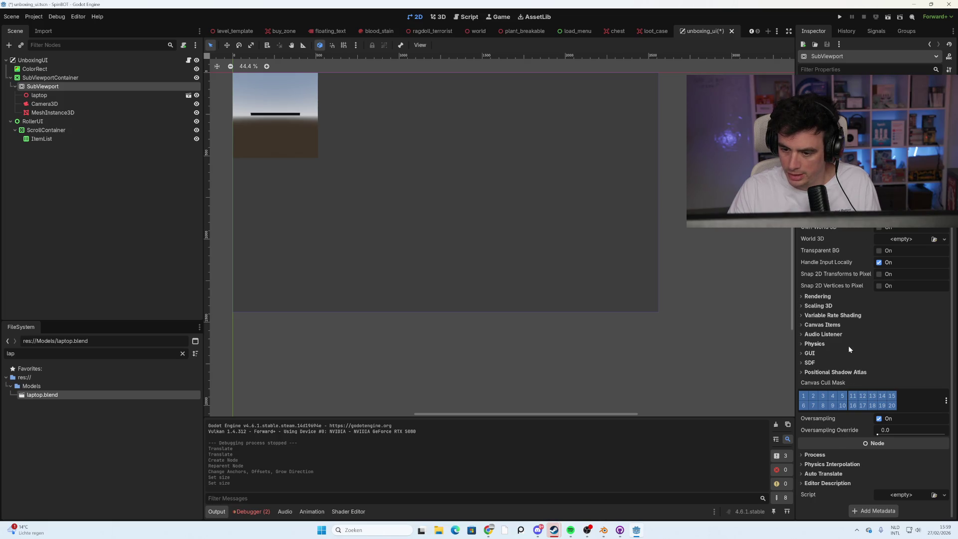
scroll(844, 334, "up", 3)
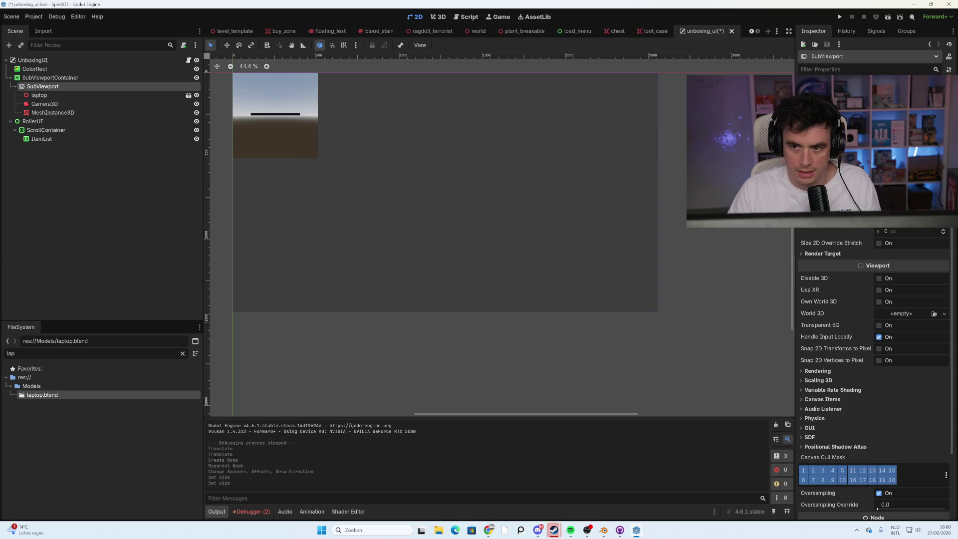
left_click(92, 77)
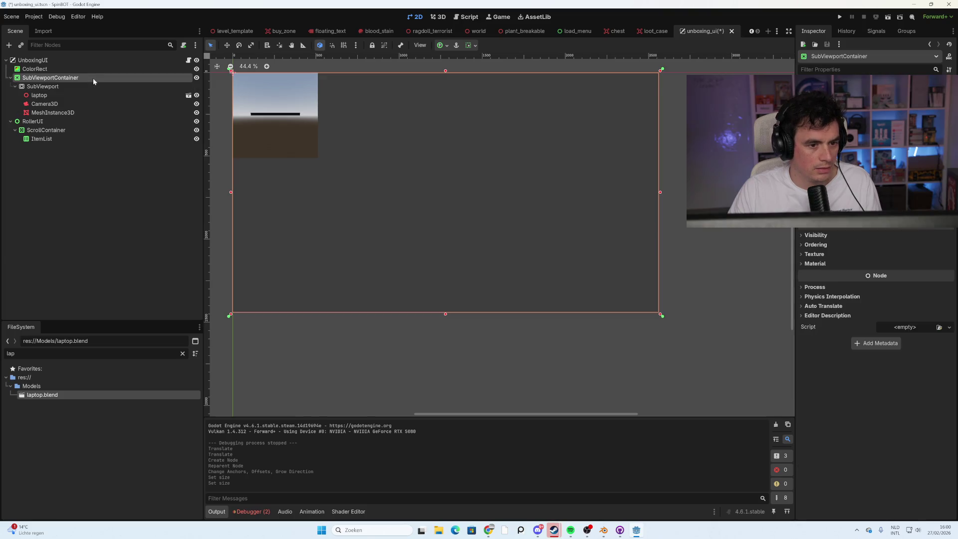
- Apply the Center anchor preset to the SubViewportContainer
left_click(71, 103)
left_click(77, 115)
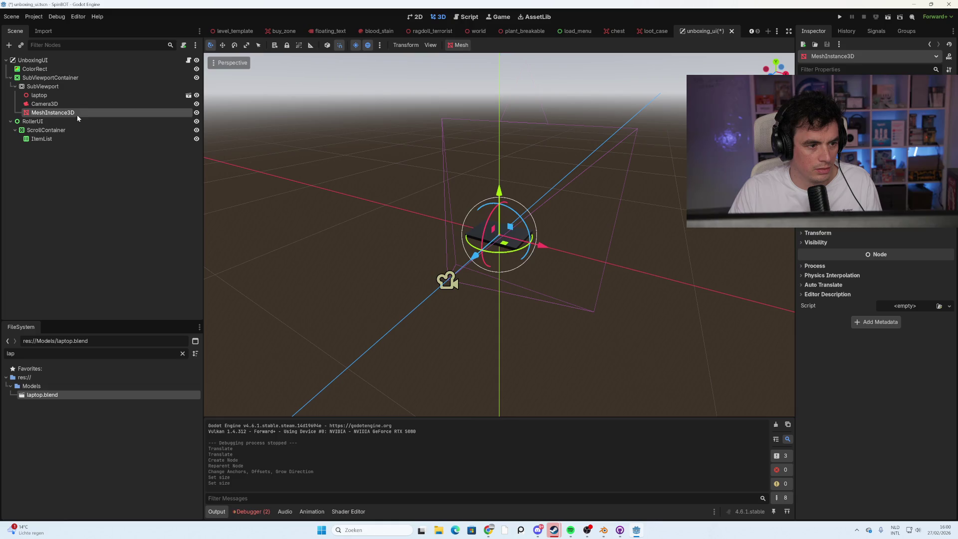
left_click(65, 89)
left_click(90, 77)
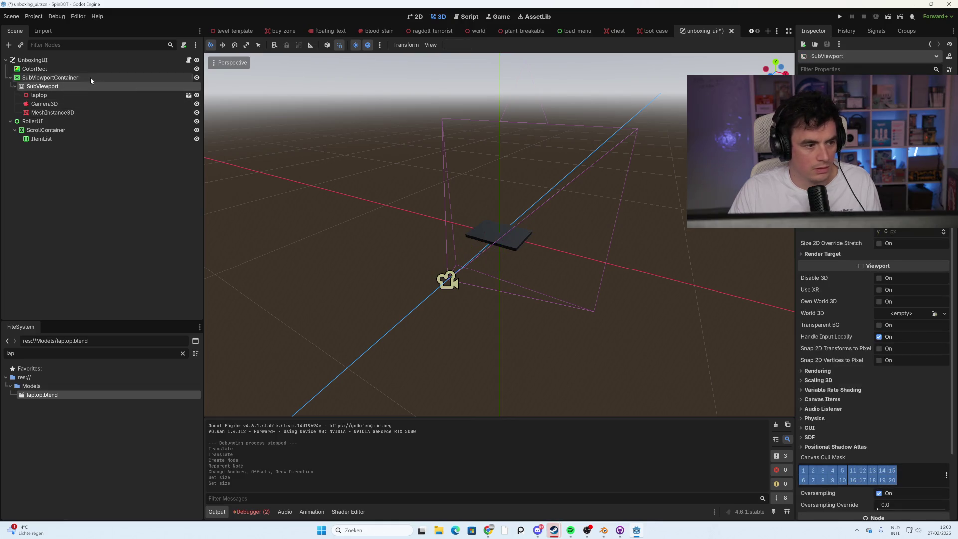
left_click(77, 69)
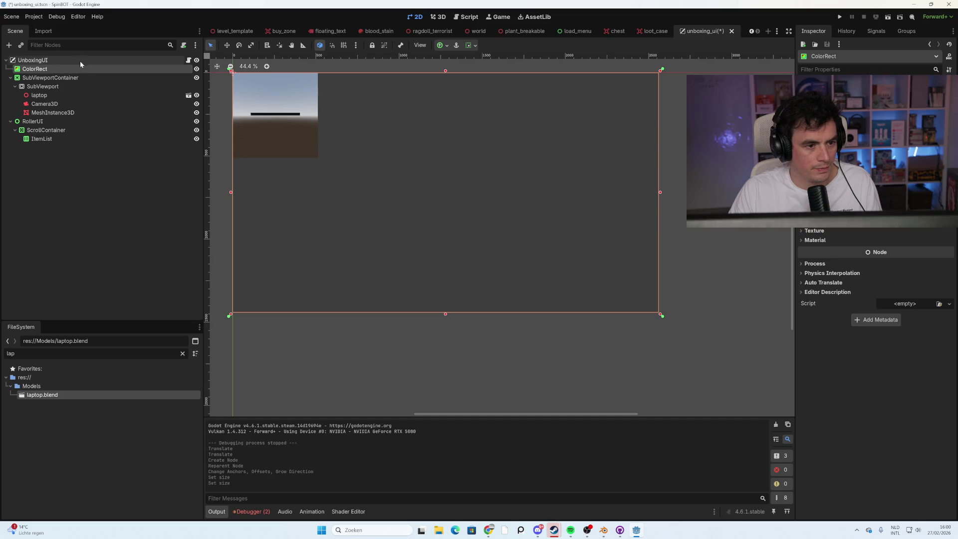
left_click(80, 60)
left_click(80, 77)
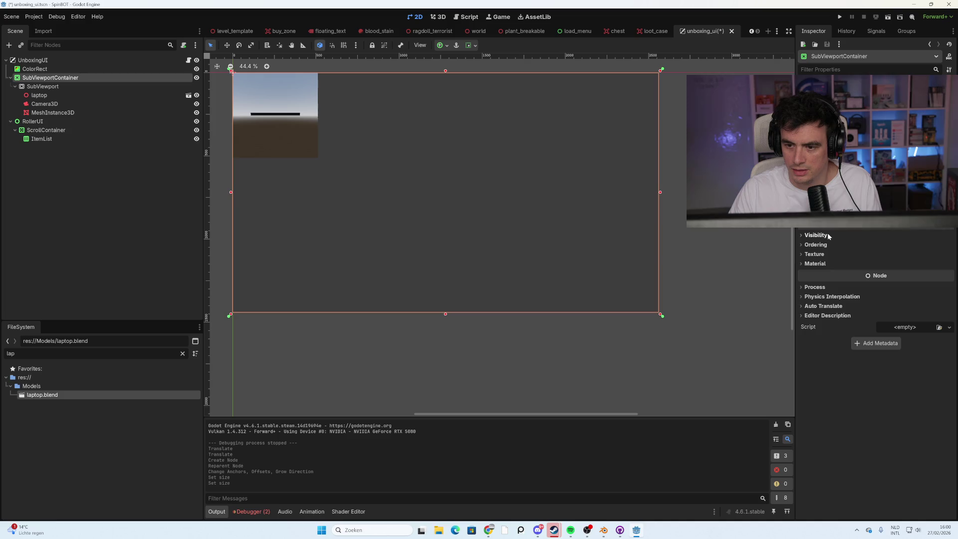
left_click(473, 45)
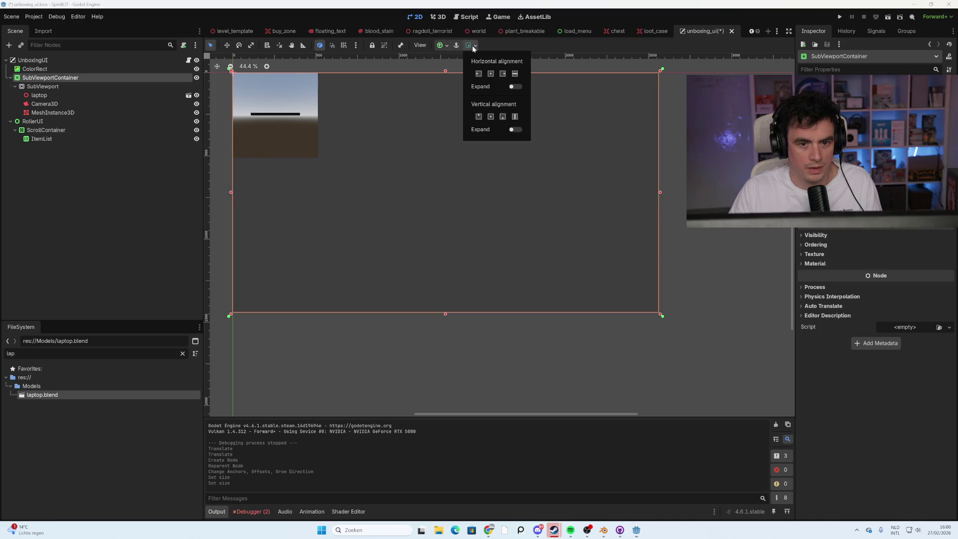
left_click(490, 73)
left_click(491, 73)
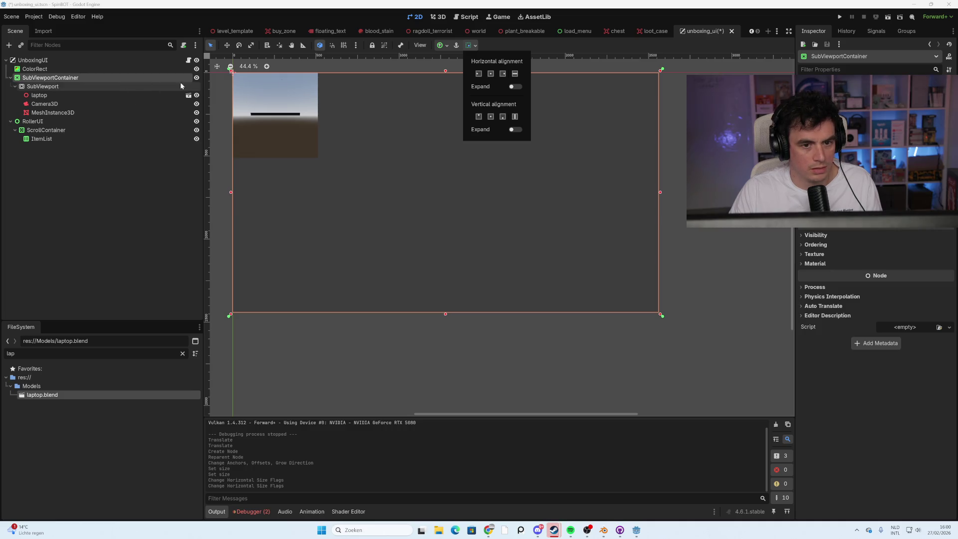
left_click(447, 46)
left_click(447, 46)
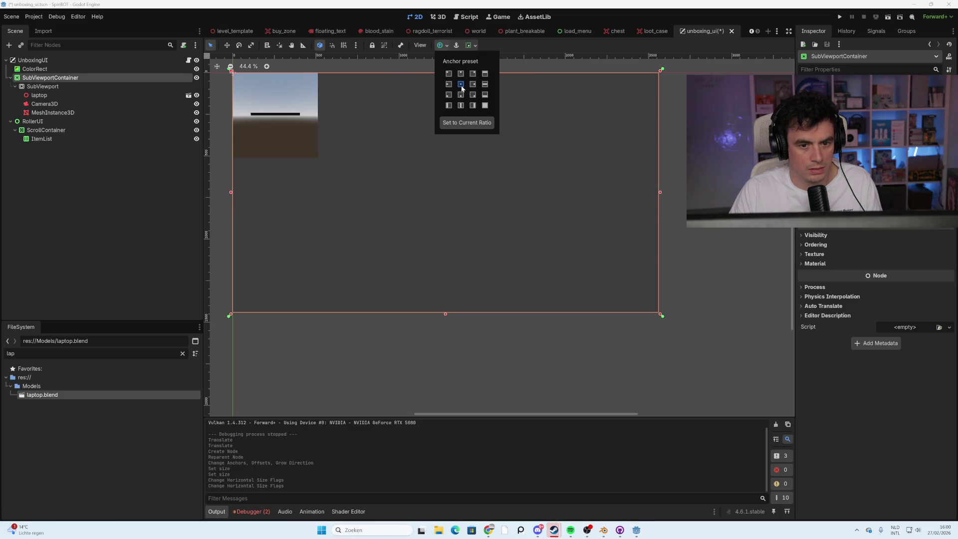
left_click(460, 83)
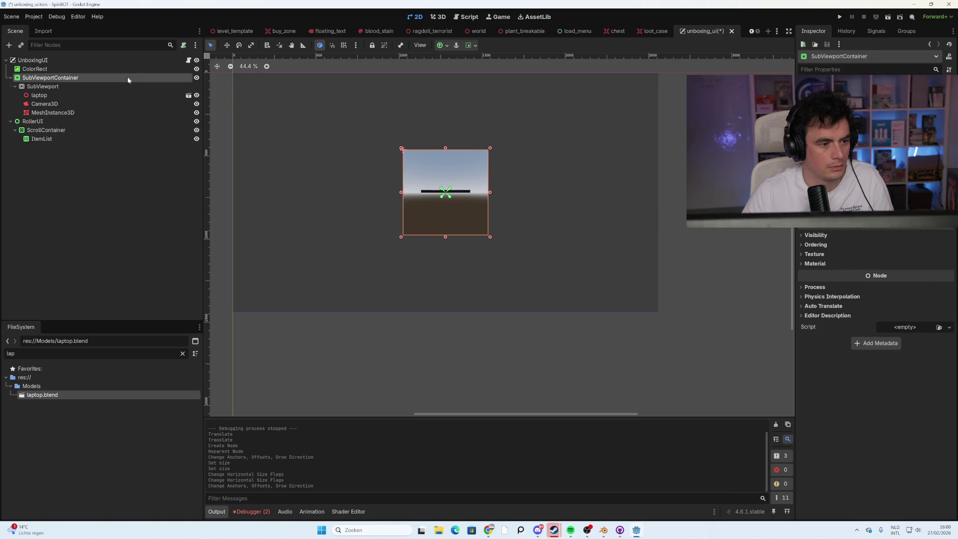
- Increase the SubViewport's width and height in the Inspector
left_click(102, 89)
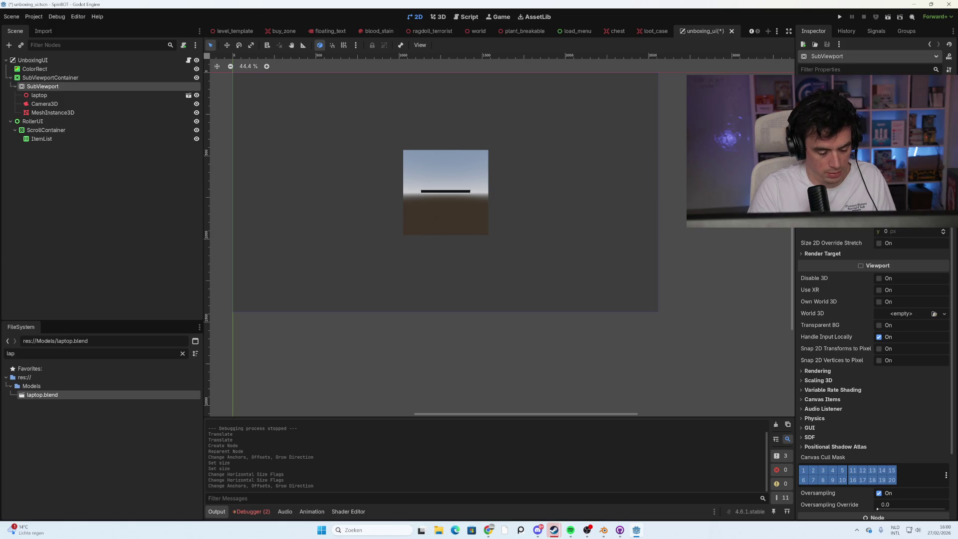
key("Return")
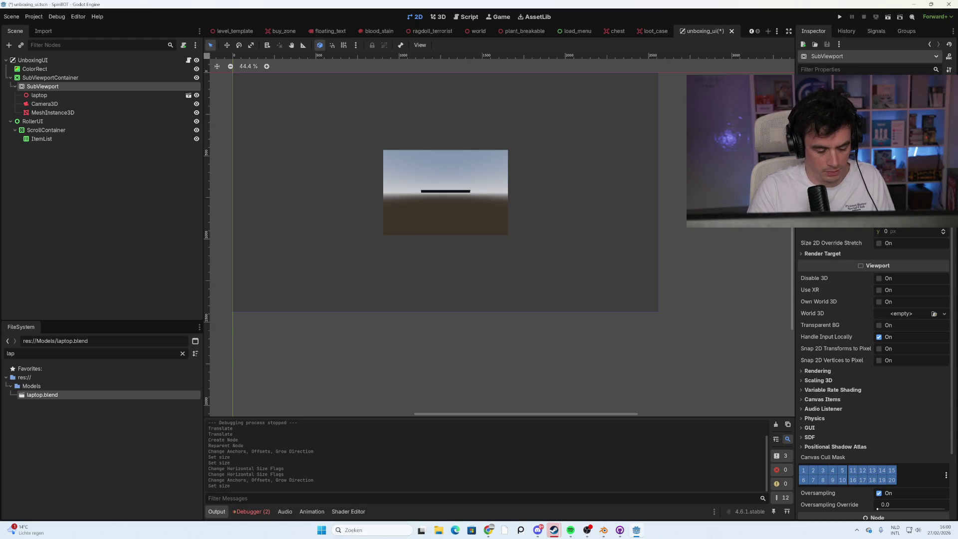
key("Return")
left_click(660, 204)
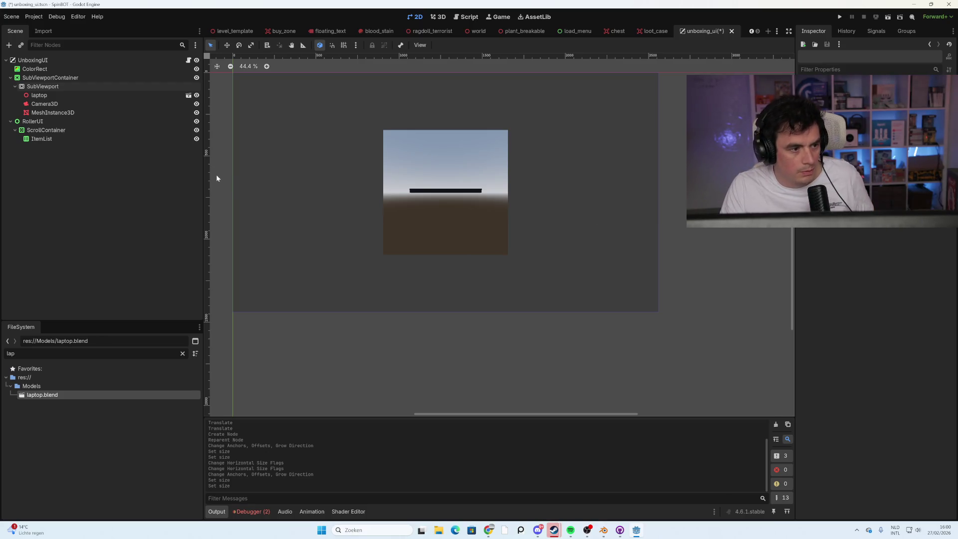
- Open the laptop model as a New Inherited scene and inspect its AnimationPlayer
left_click(109, 94)
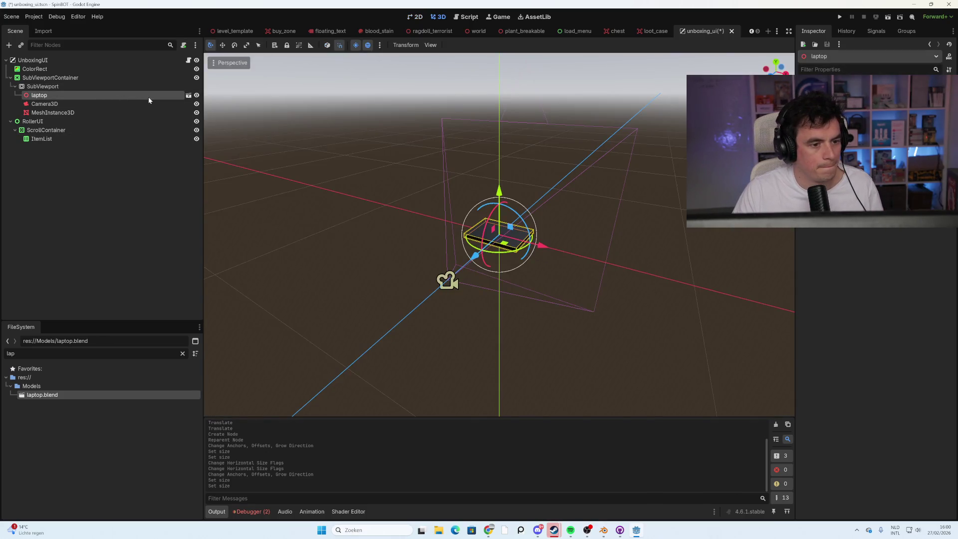
scroll(436, 237, "up", 5)
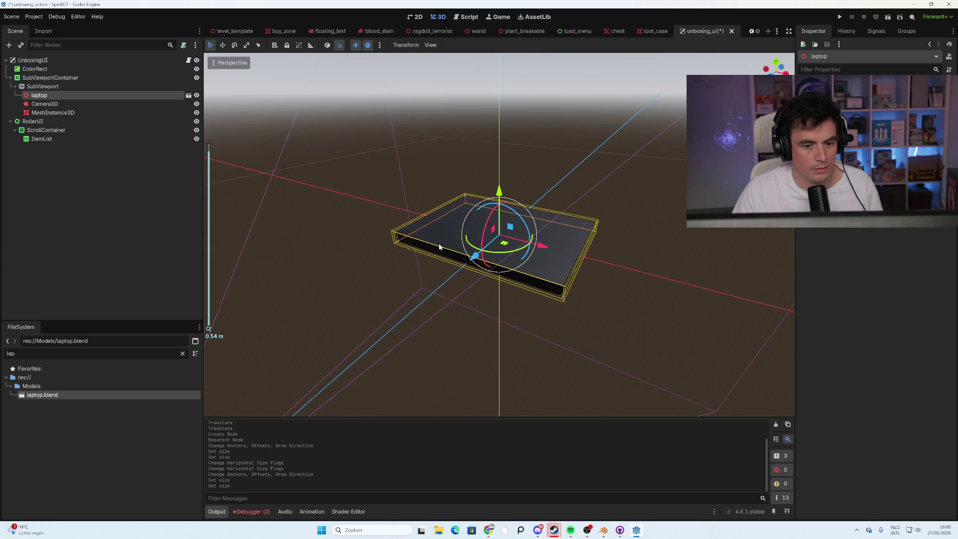
left_click(189, 94)
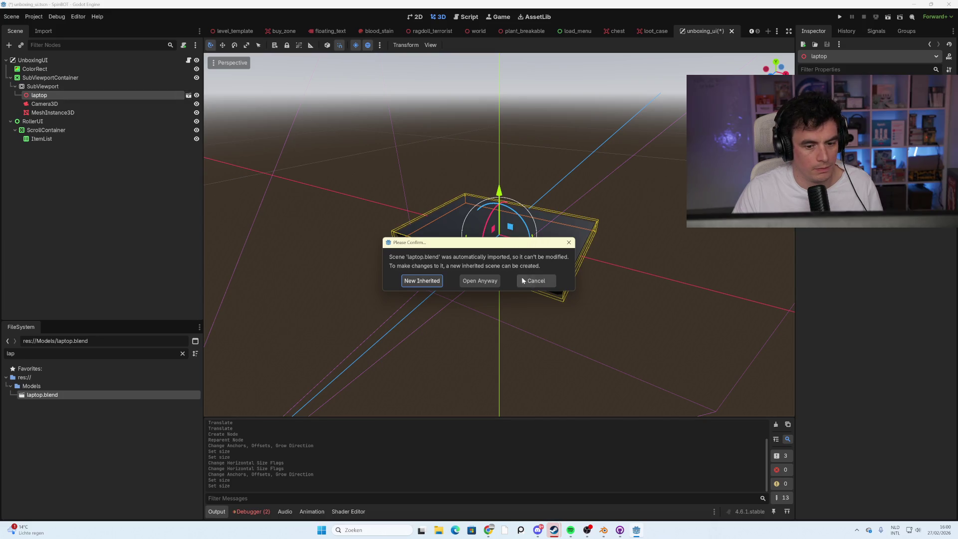
left_click(426, 281)
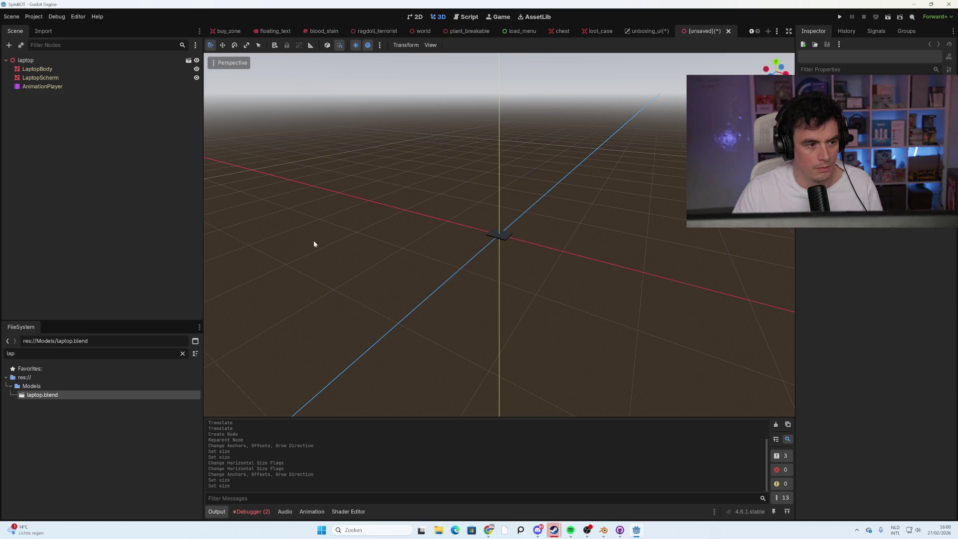
left_click(64, 87)
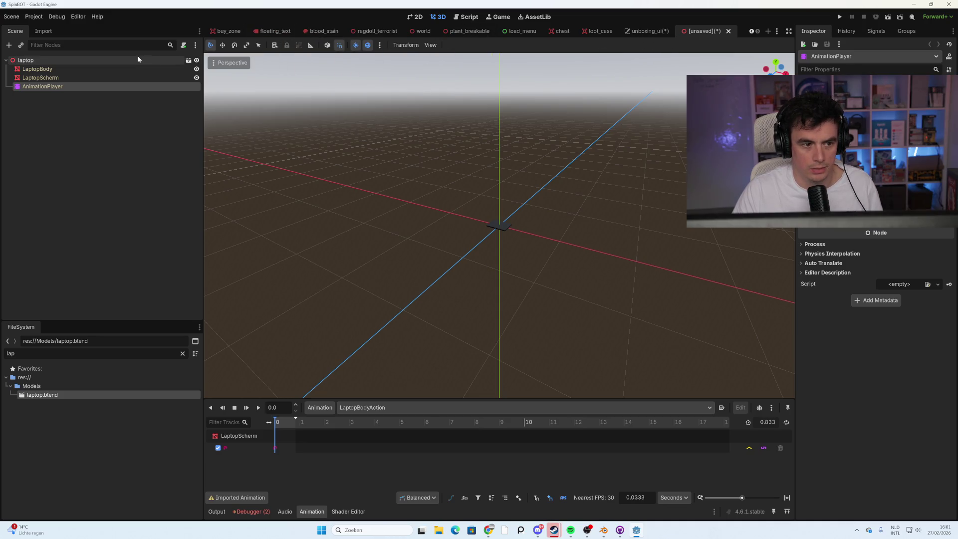
- Go back to the unboxing_ui scene and open its unboxing_ui.gd script
left_click(655, 34)
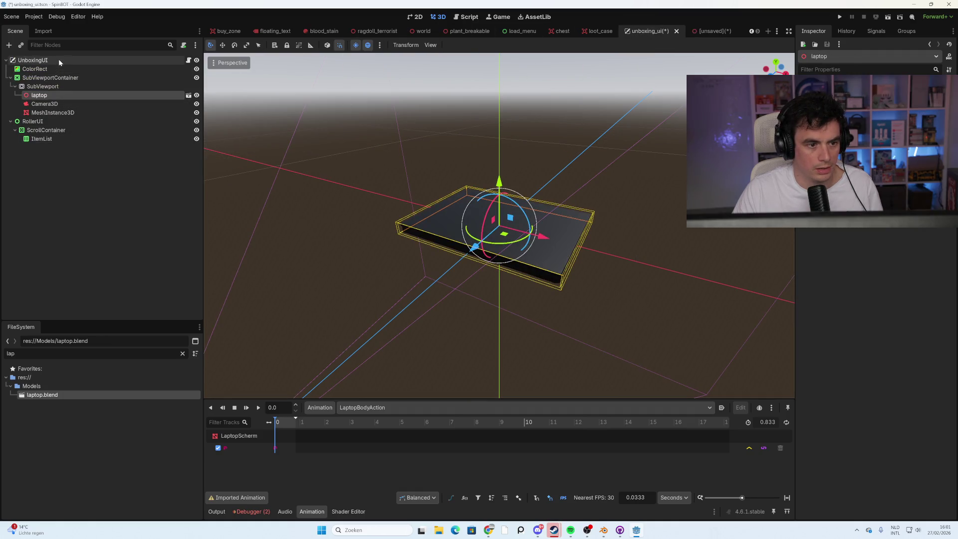
left_click(188, 60)
scroll(499, 220, "up", 10)
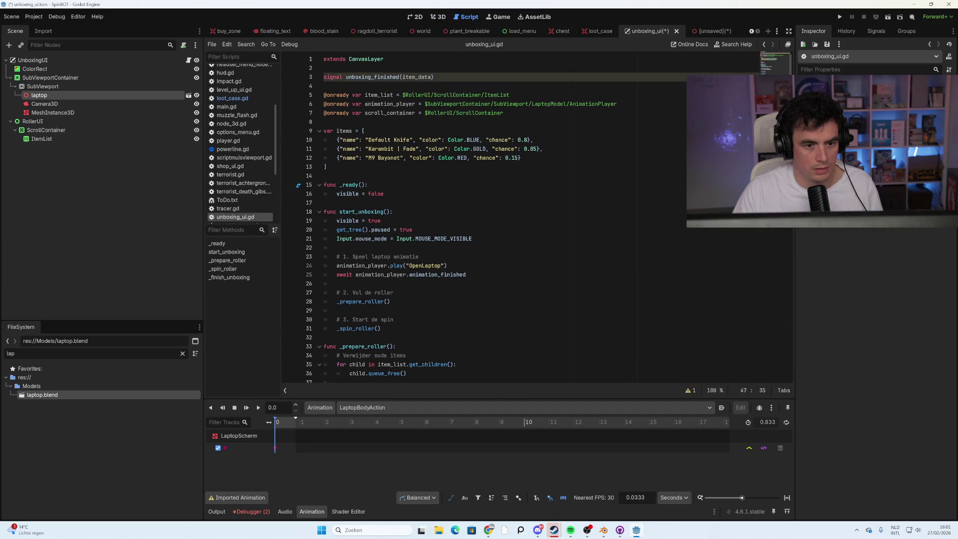
left_click_drag(80, 97, 403, 123)
left_click(367, 193)
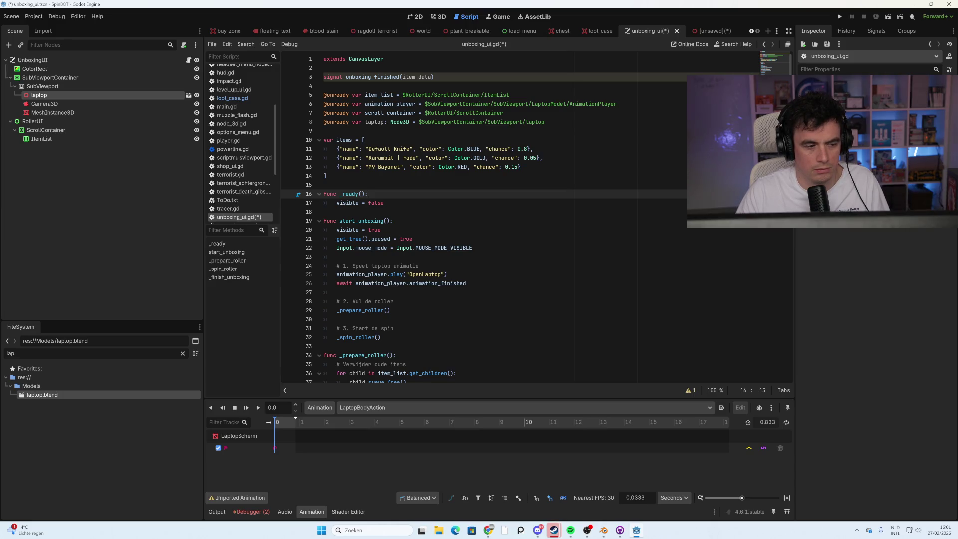
left_click(710, 31)
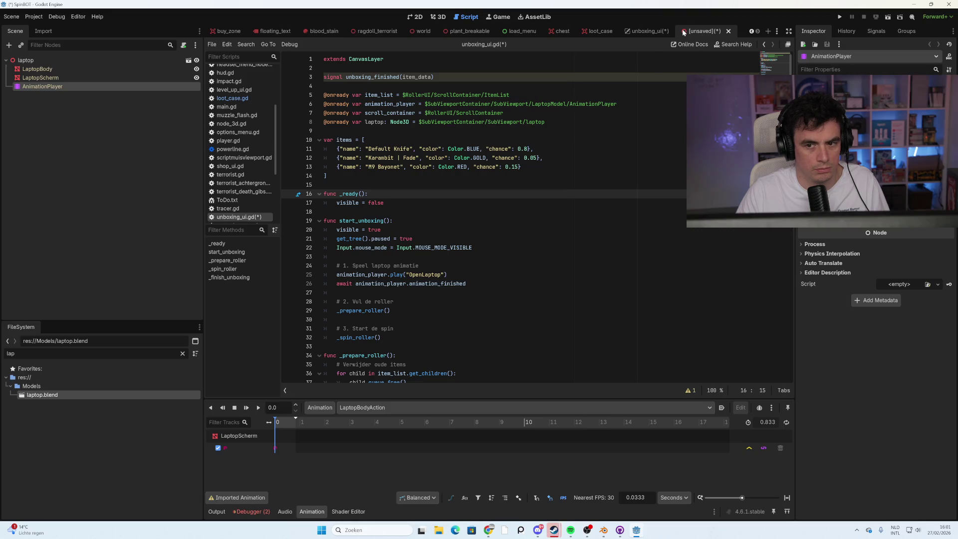
left_click(652, 32)
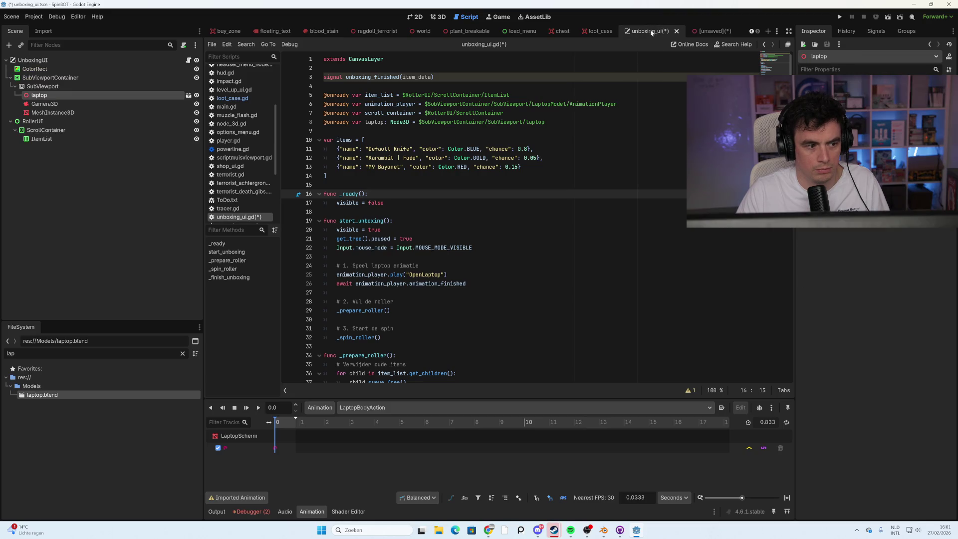
- Add laptop.animationplayer.play("Open") on line 18 of _ready and run the game with F5
left_click(324, 212)
key("Tab")
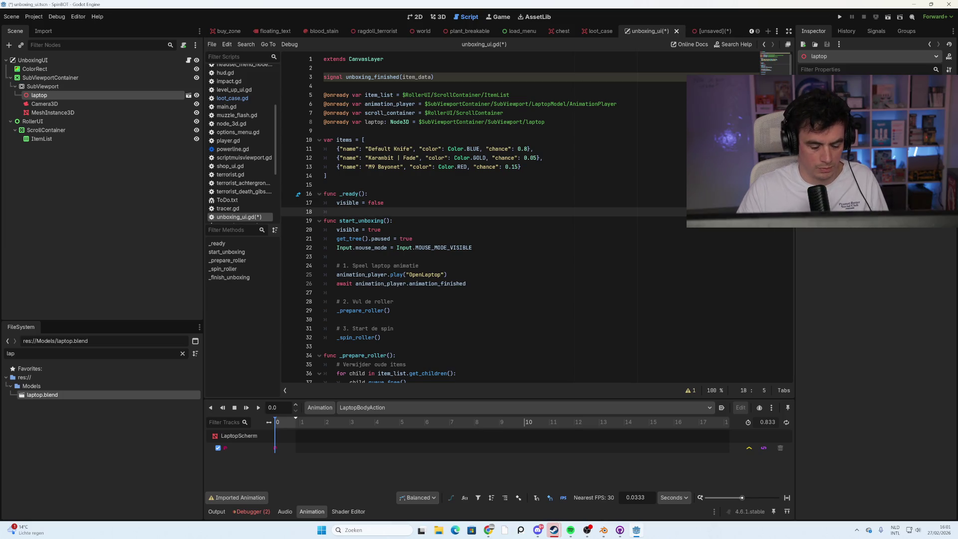
type("laptop.")
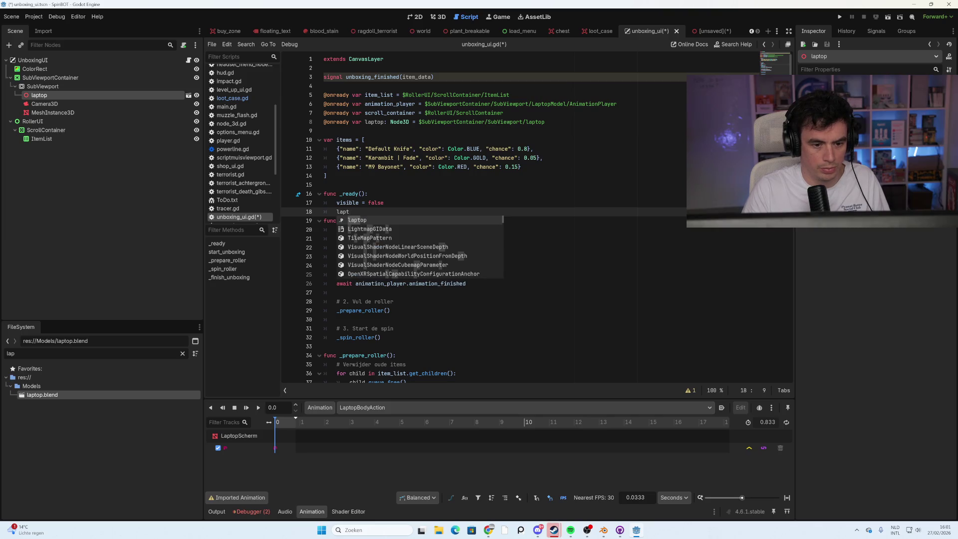
type("anim")
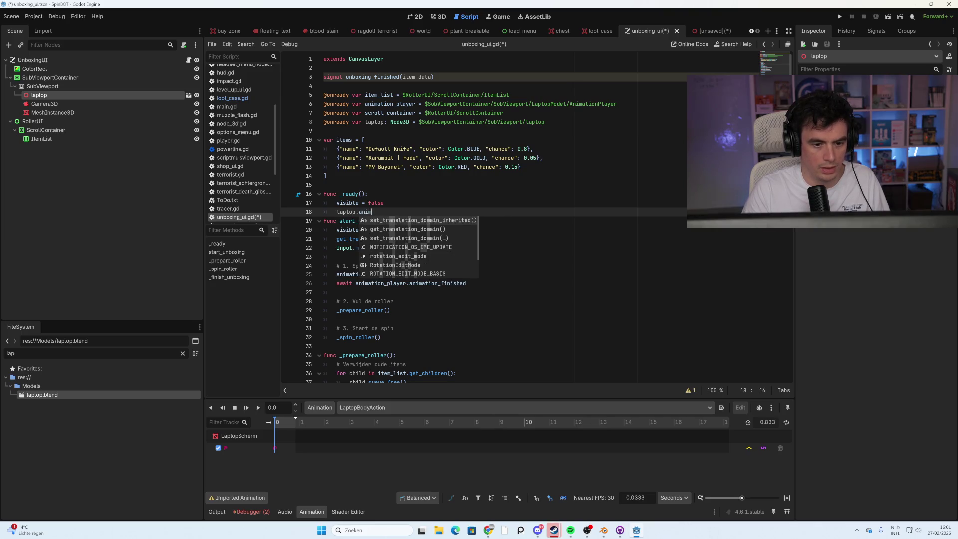
type("a")
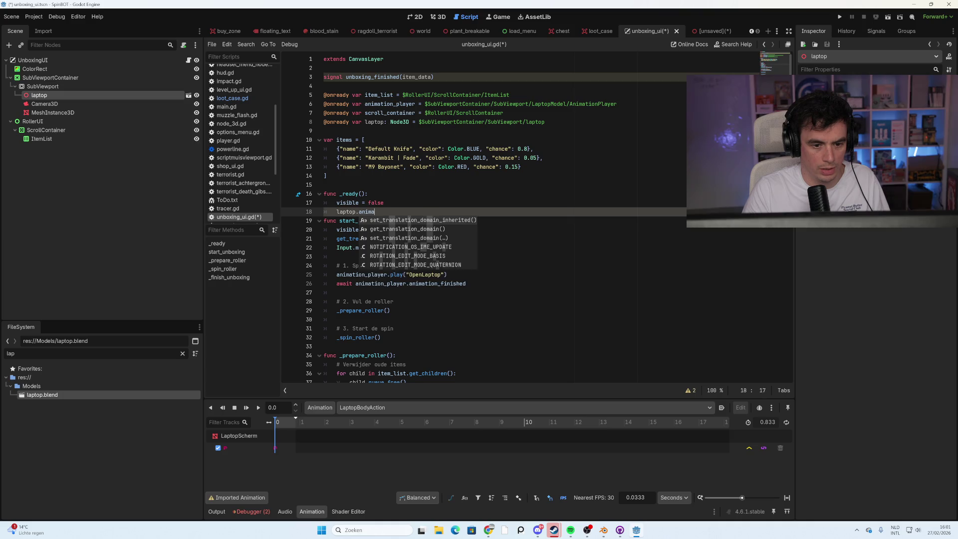
type("tion_player")
left_click(714, 33)
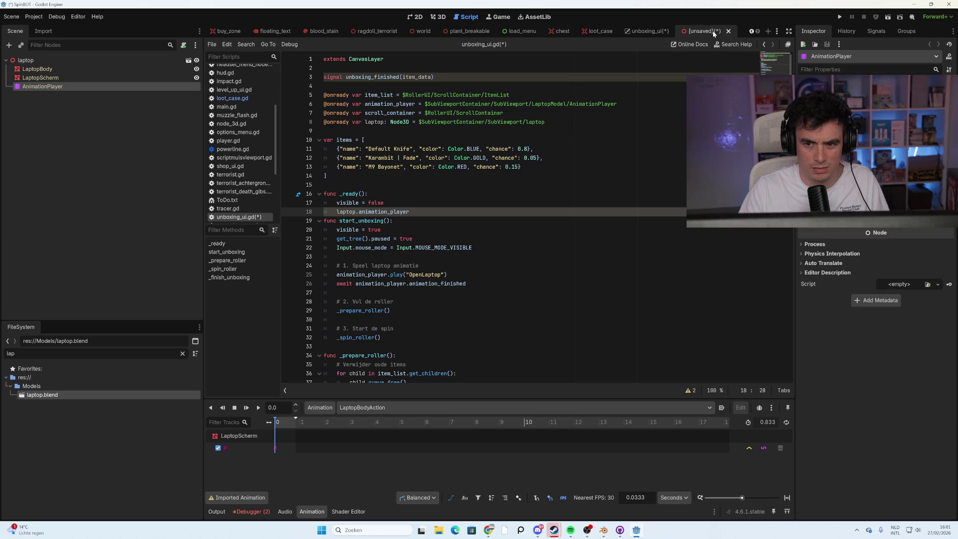
left_click(647, 31)
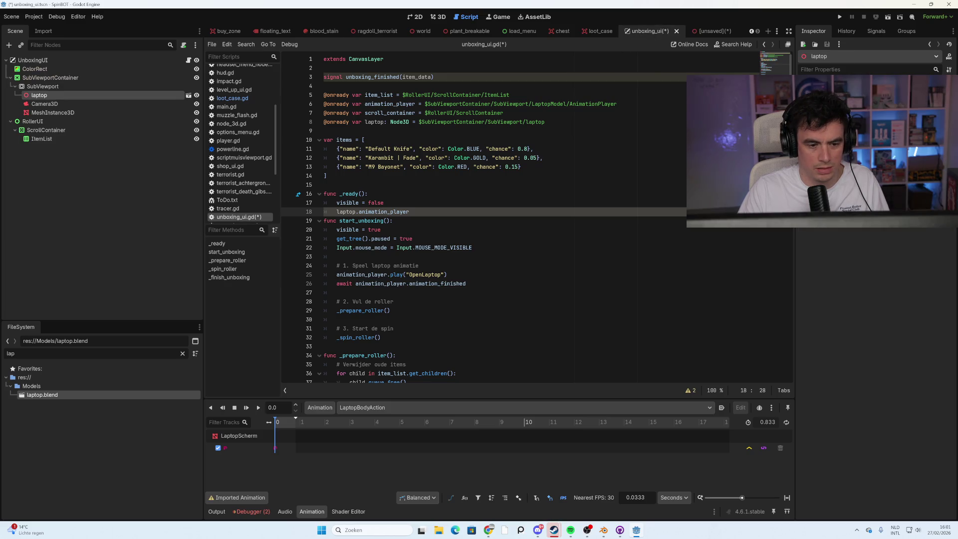
key("BackSpace")
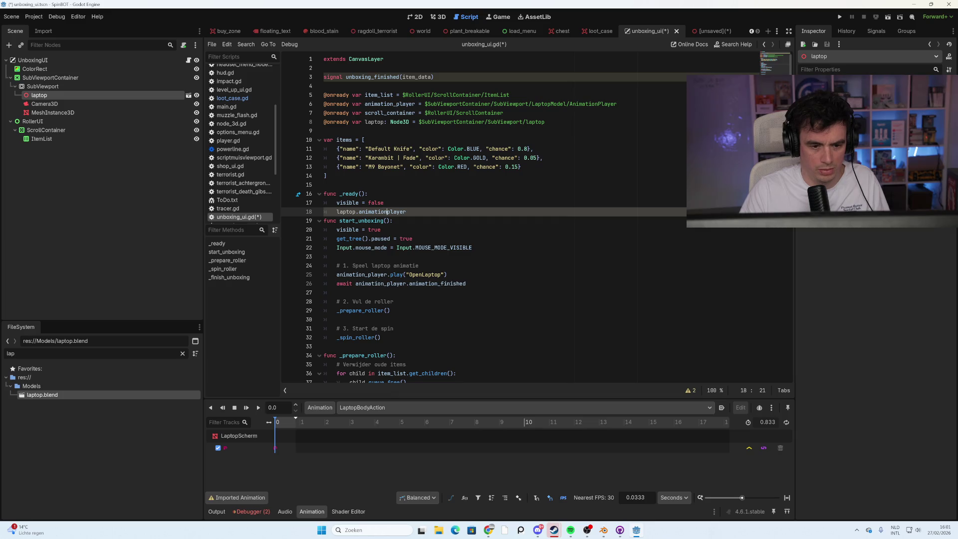
type(".play")
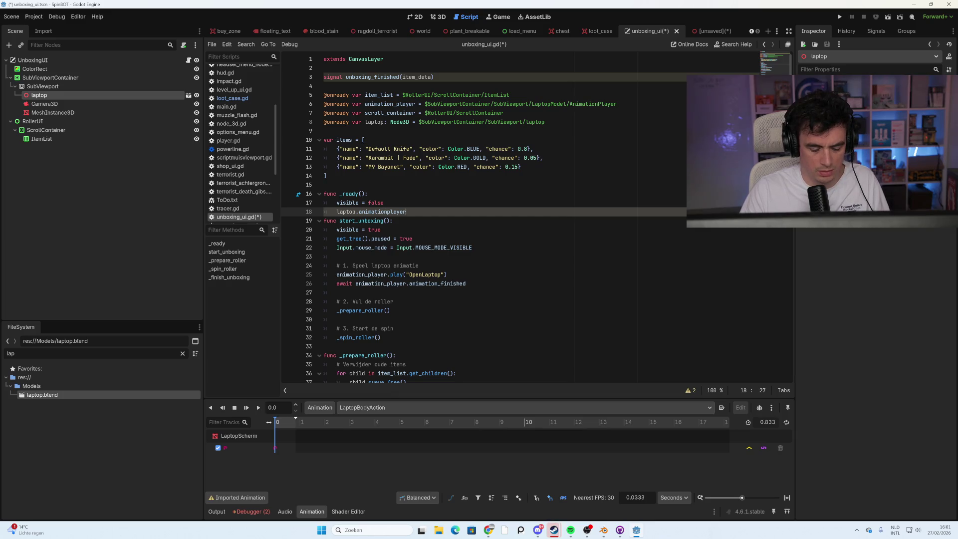
type("(\"")
type("Open\")")
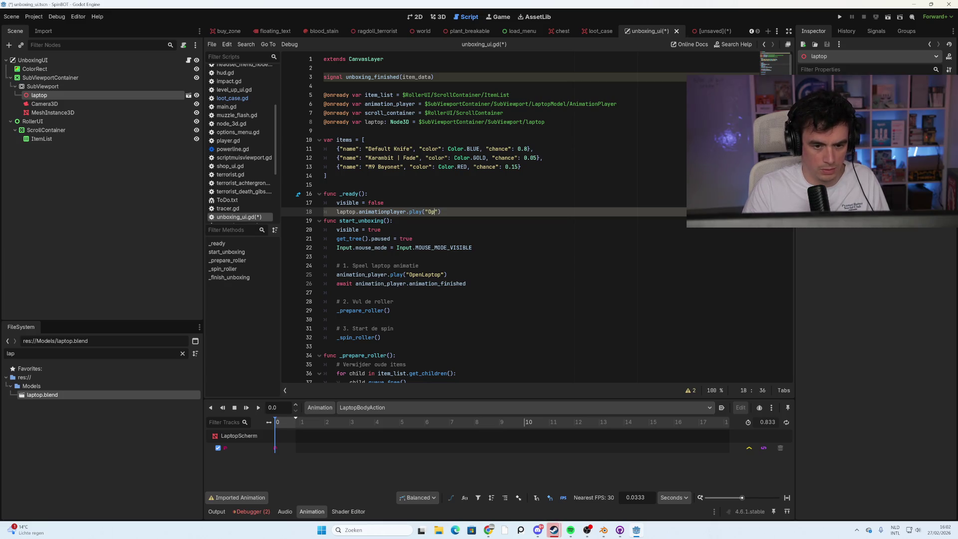
key("Return")
left_click(381, 239)
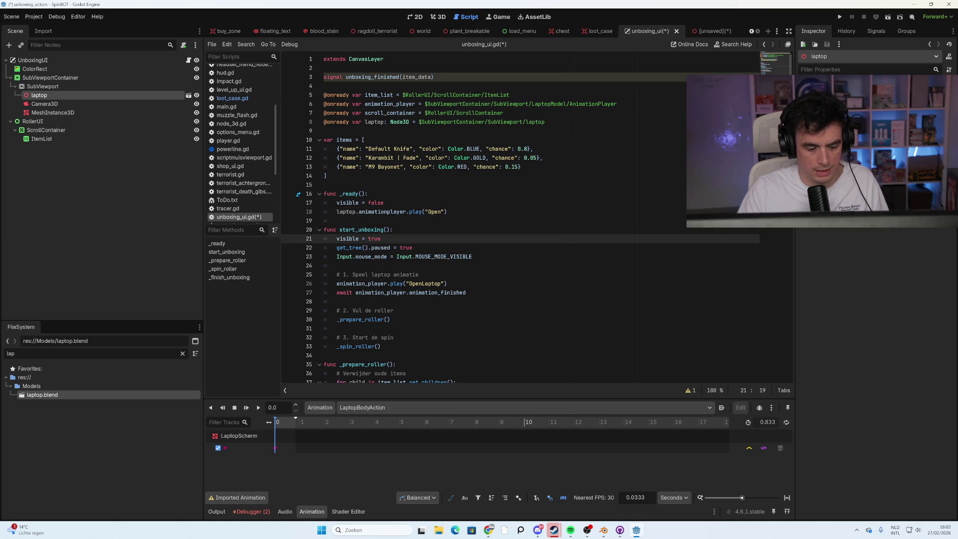
key("F5")
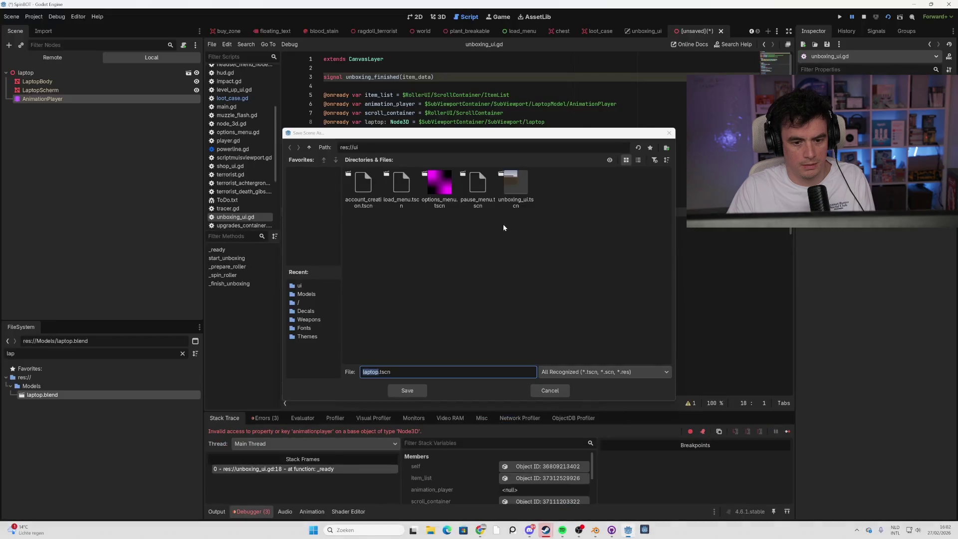
- Cancel the save dialog and try editing the dot after laptop on line 18
left_click(558, 391)
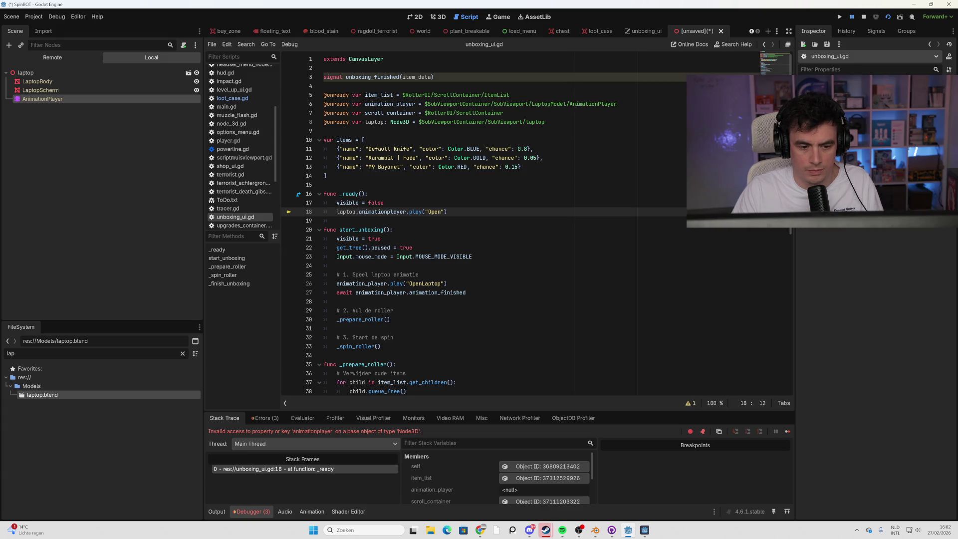
key("shift+Left")
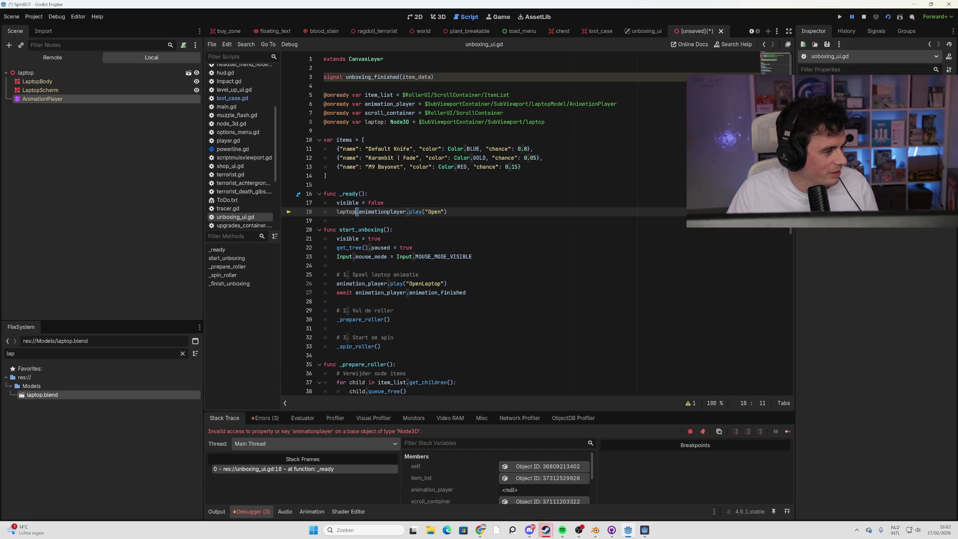
left_click(447, 212)
left_click_drag(448, 211, 336, 212)
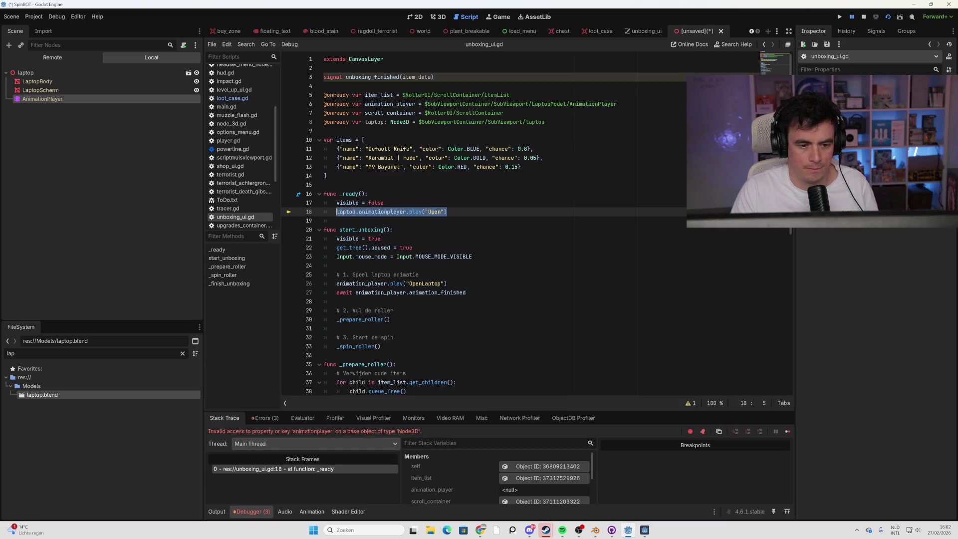
left_click(356, 212)
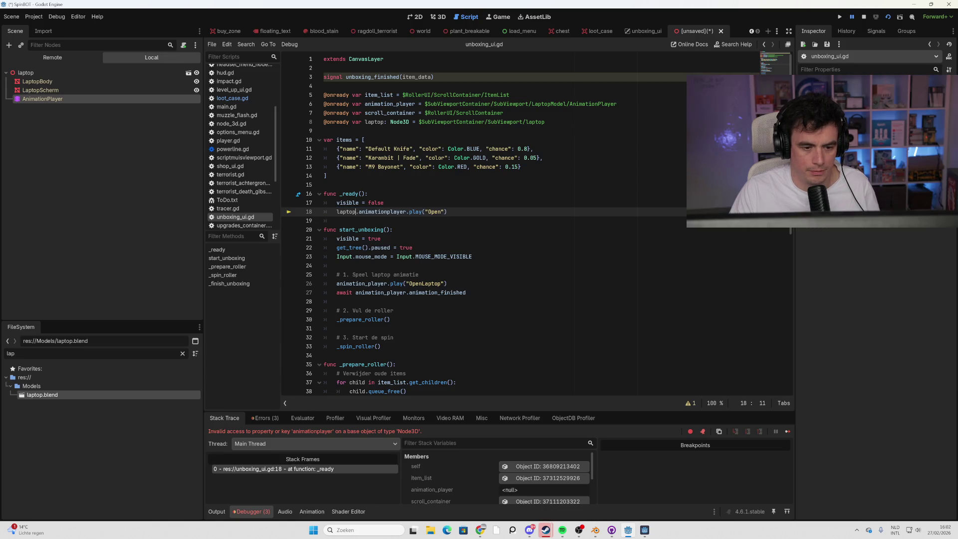
key("BackSpace")
type("/")
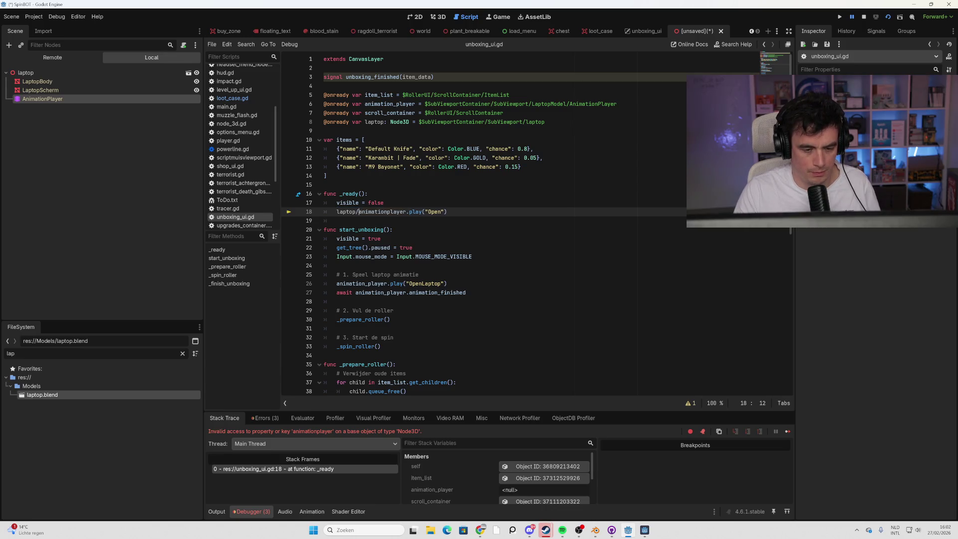
left_click_drag(447, 211, 324, 211)
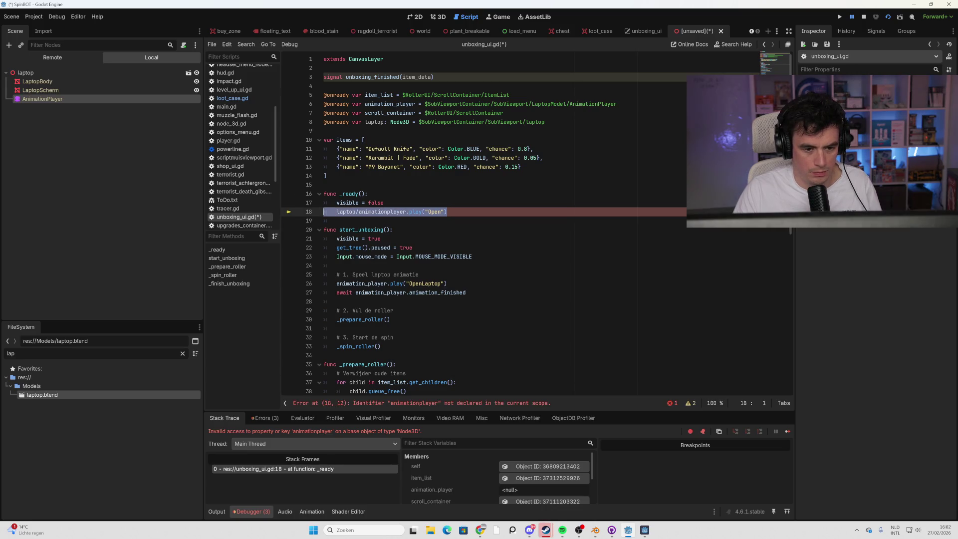
left_click(358, 211)
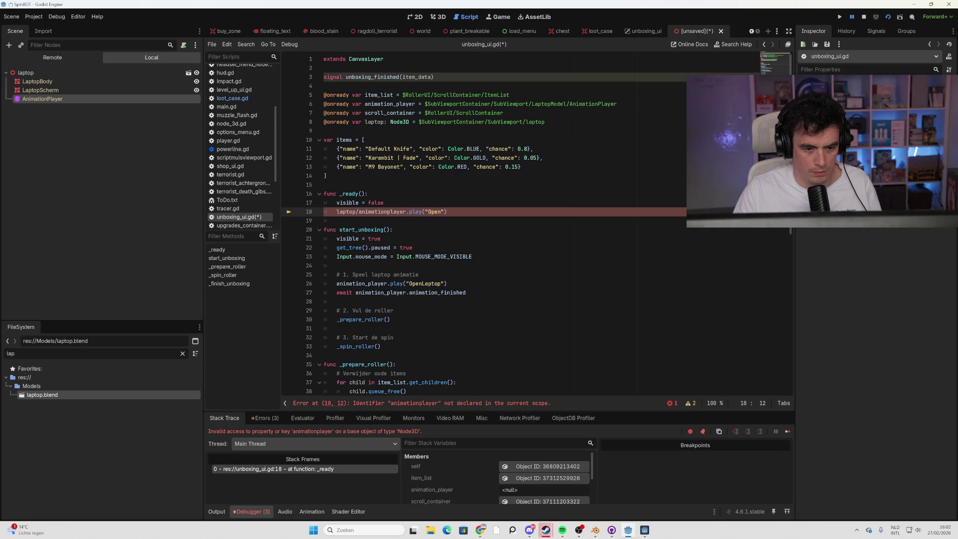
key("BackSpace")
type(".")
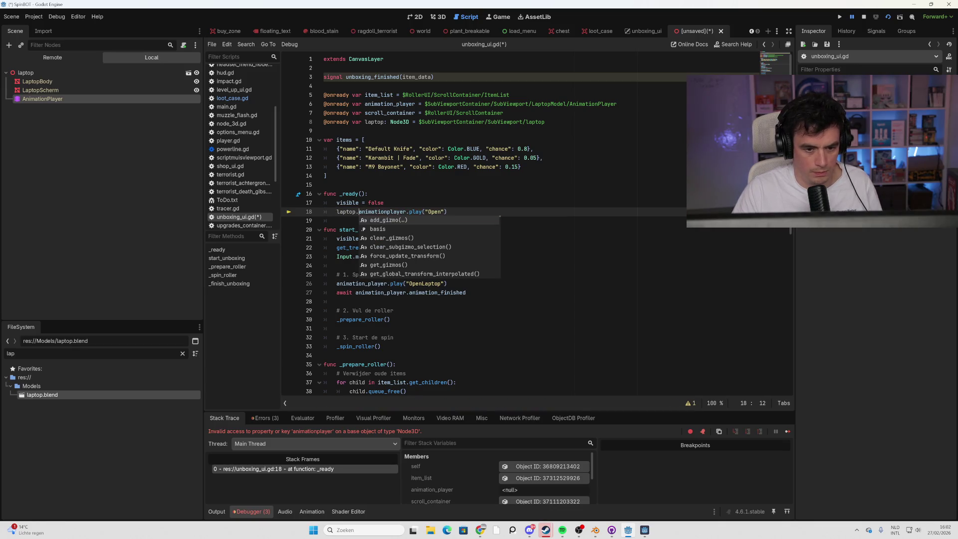
key("Escape")
- Delete the laptop.animationplayer.play("Open") call and its empty line 18 from _ready
key("End")
key("shift+Up")
key("shift+Home")
key("shift+Down")
key("shift+Home")
key("End")
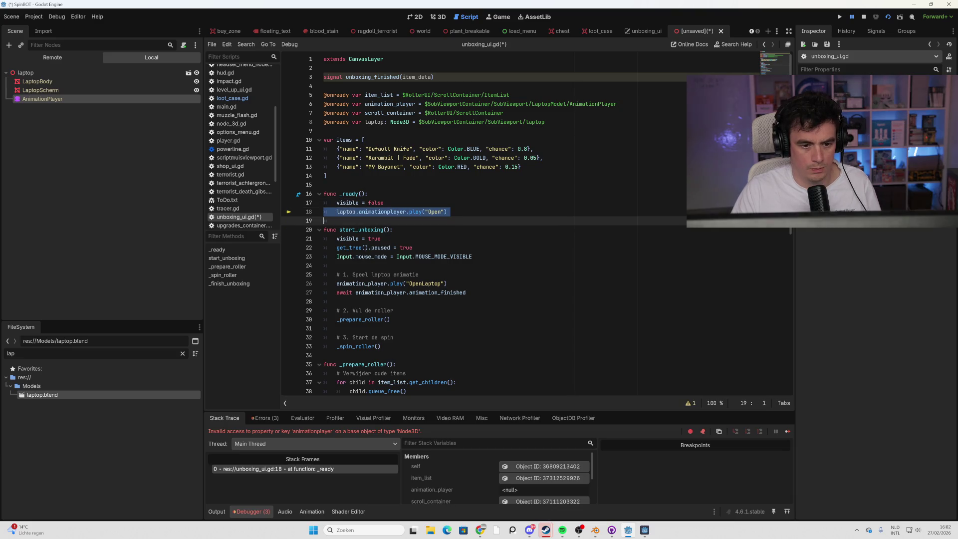
key("shift+Home")
key("BackSpace")
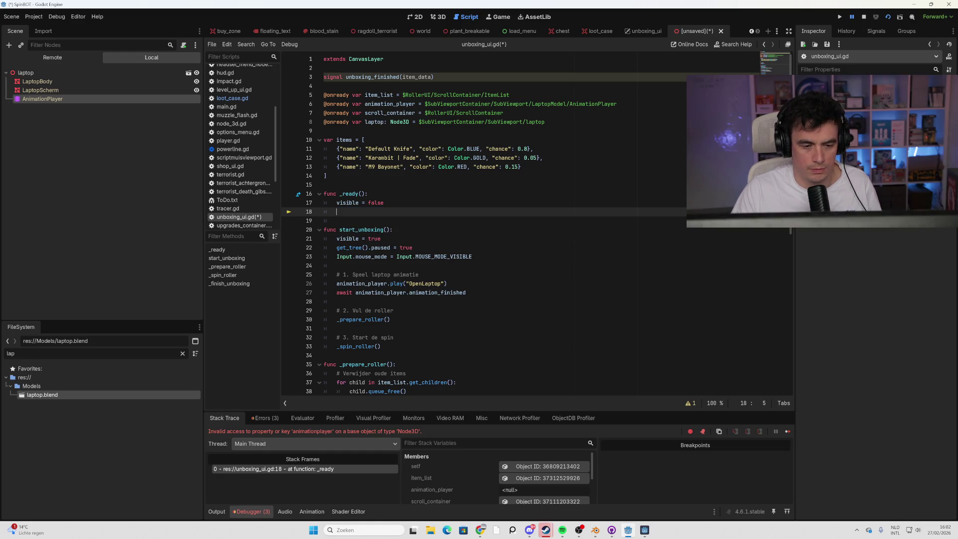
key("BackSpace")
key("BackSpace")
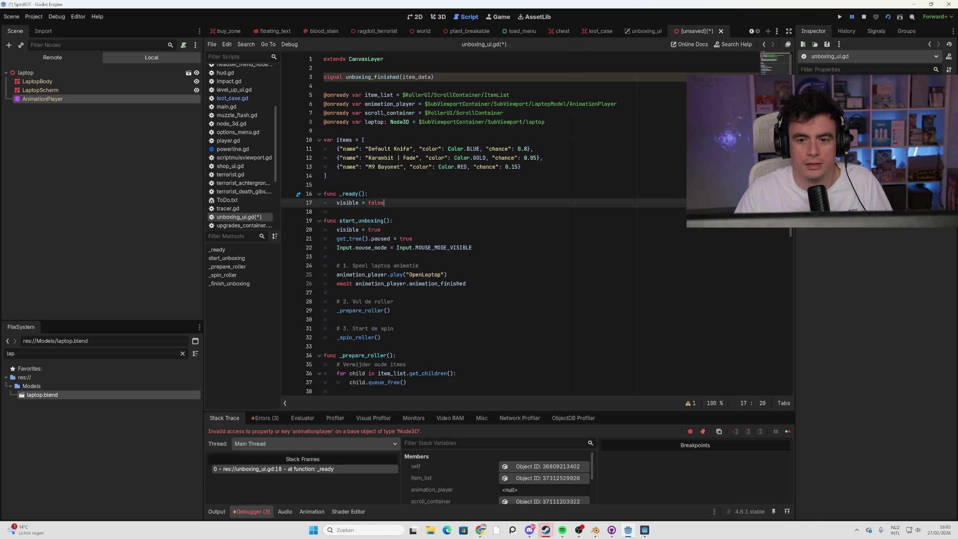
left_click(408, 104)
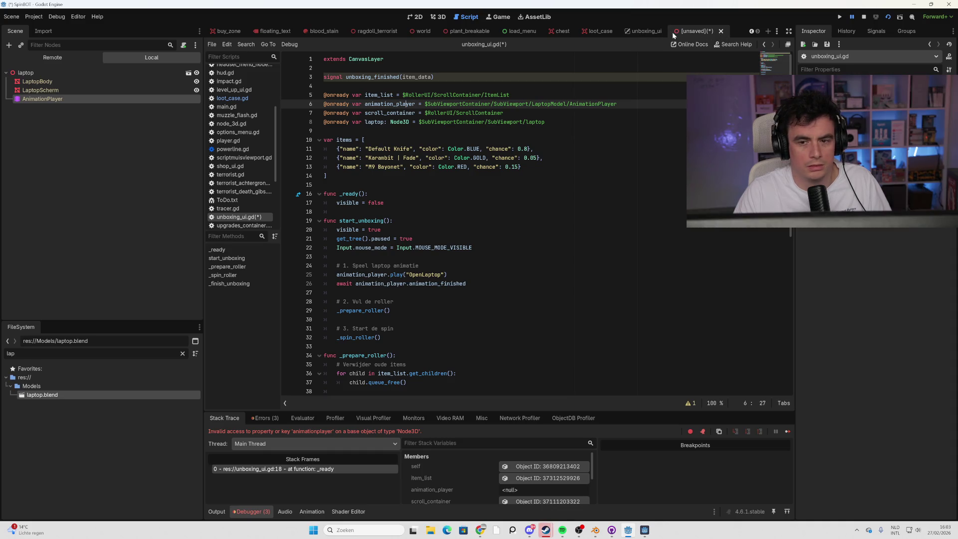
- Close the unsaved inherited laptop scene tab, discarding its changes with Don't Save
left_click(651, 32)
left_click(692, 32)
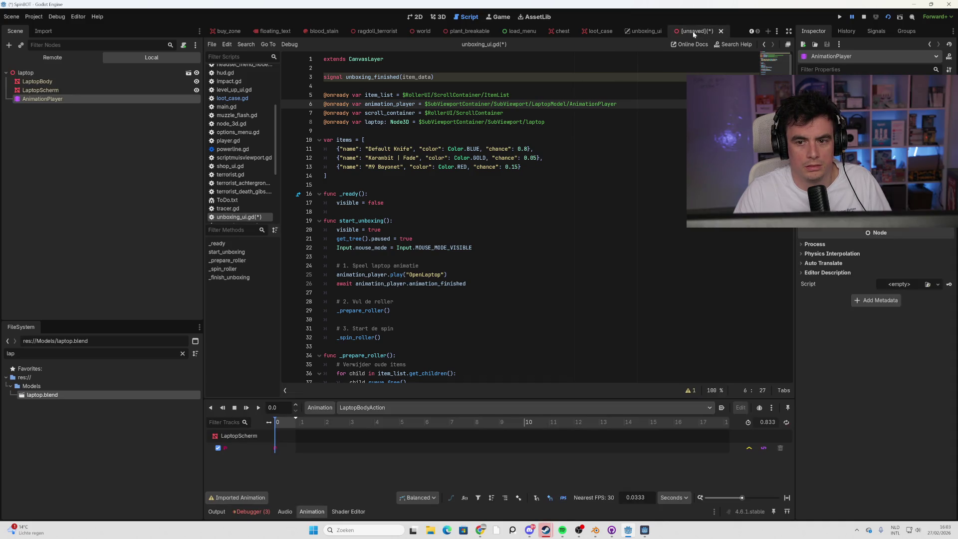
left_click(721, 31)
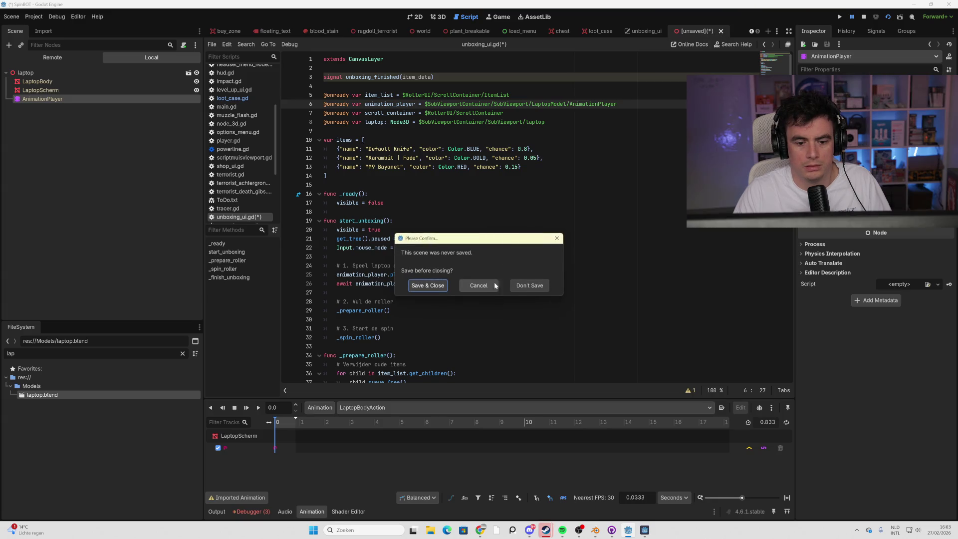
left_click(537, 286)
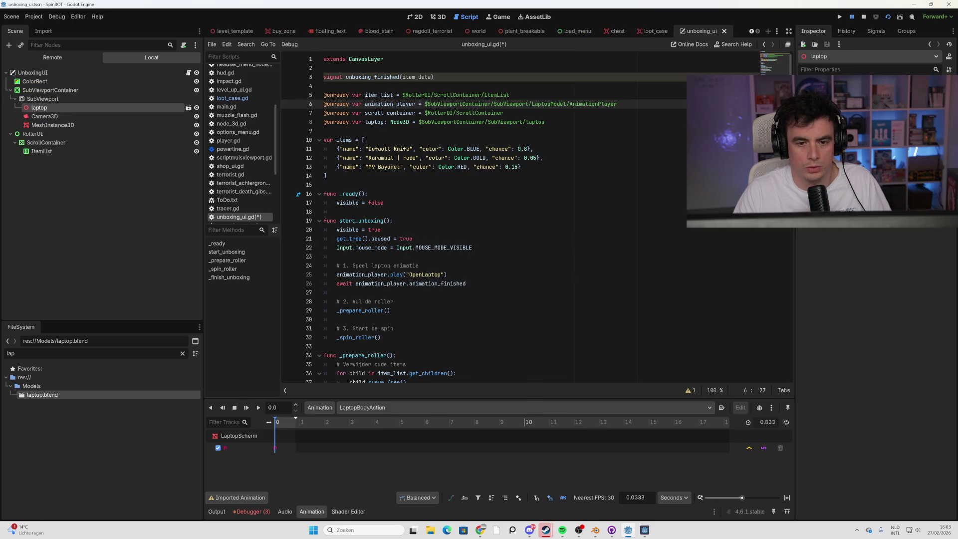
- Save the unboxing_ui.gd script with Ctrl+S
left_click(376, 221)
scroll(536, 217, "down", 1)
scroll(537, 218, "up", 1)
key("ctrl+s")
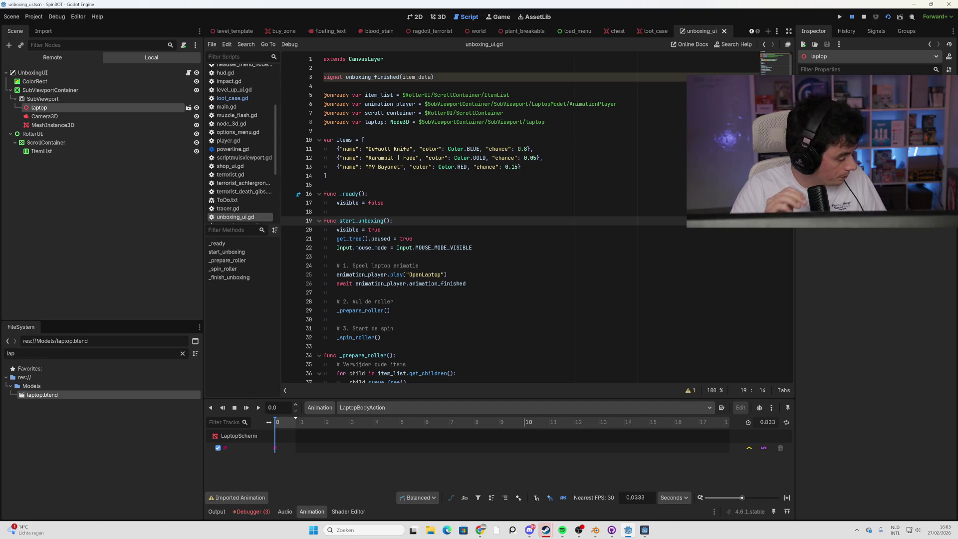
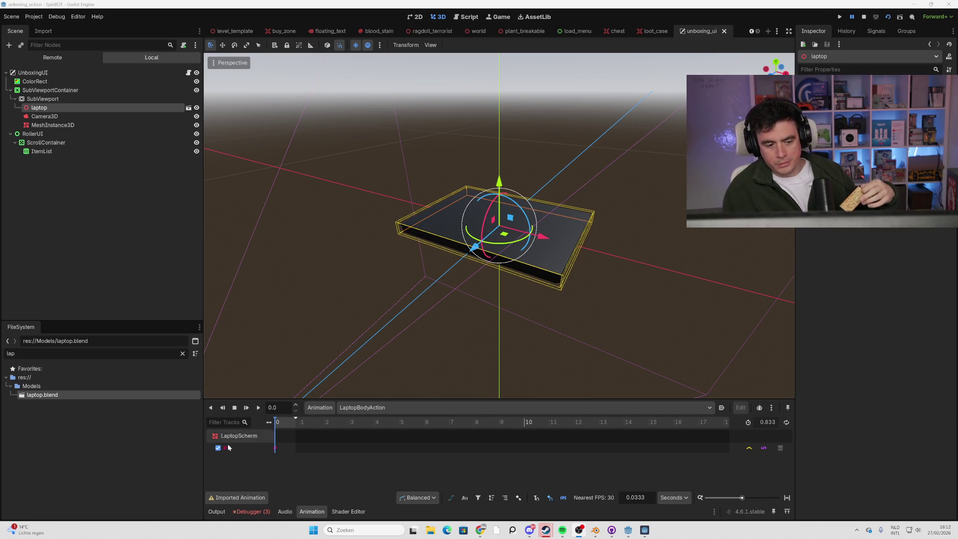
- Play the laptop's Open animation on the LaptopScherm track
left_click(251, 437)
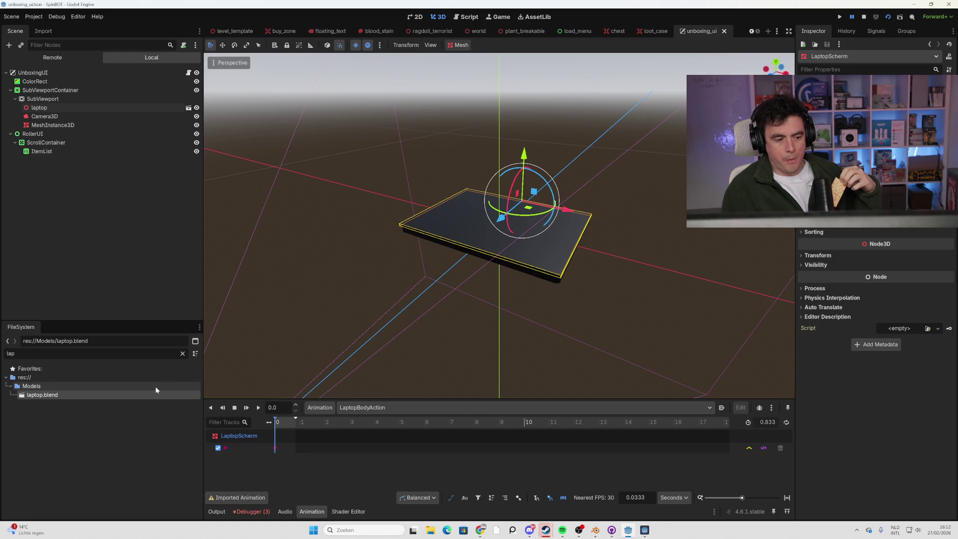
left_click(373, 408)
left_click(379, 430)
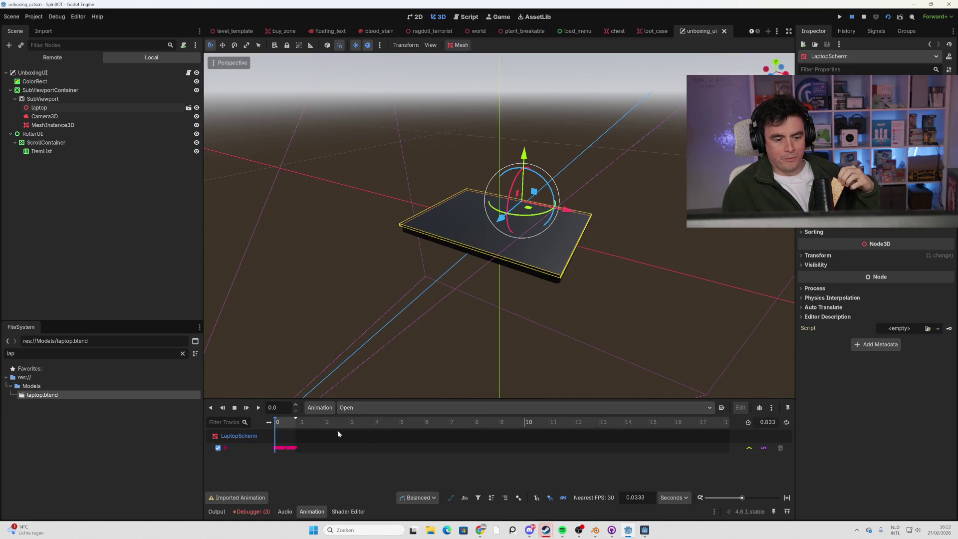
left_click(258, 410)
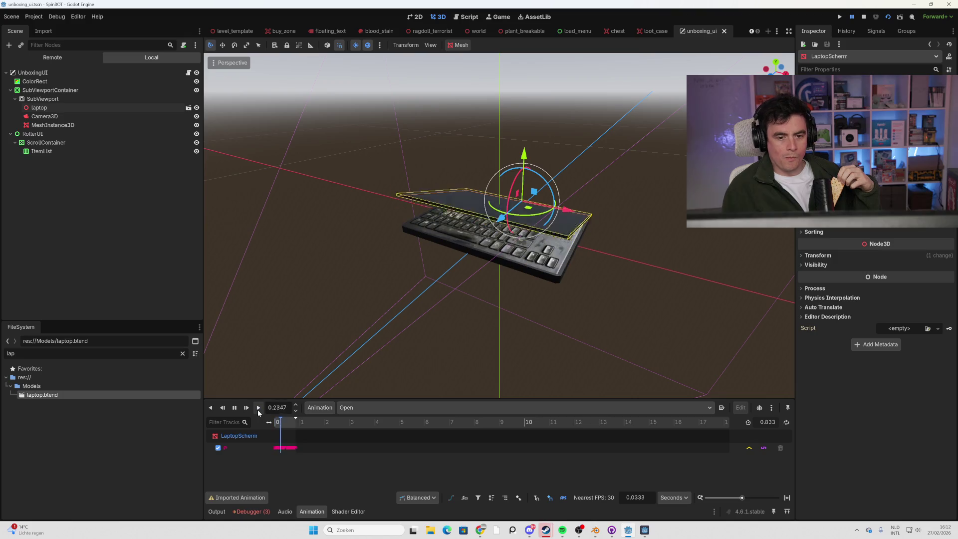
- Replay the Open animation and orbit around the laptop to inspect its raised screen
left_click_drag(406, 283, 481, 285)
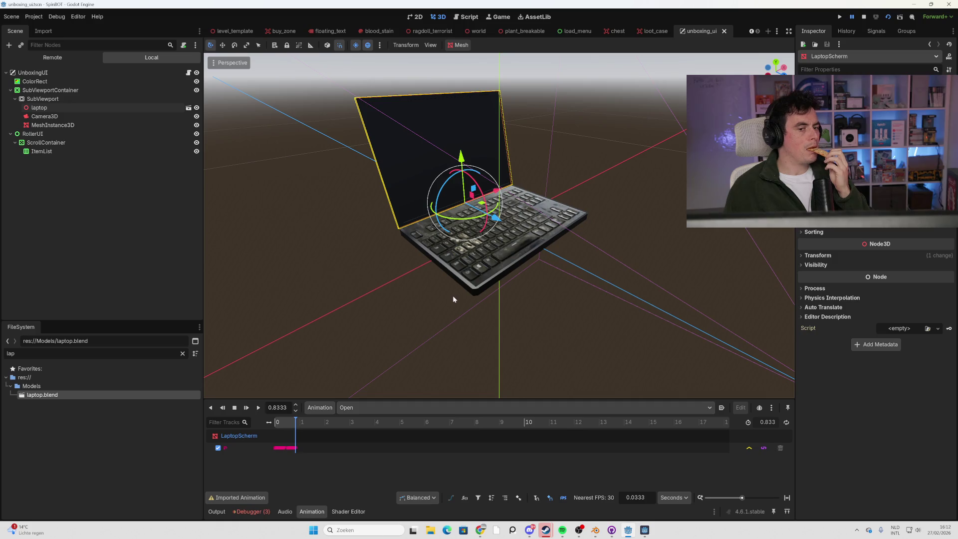
left_click_drag(493, 293, 471, 286)
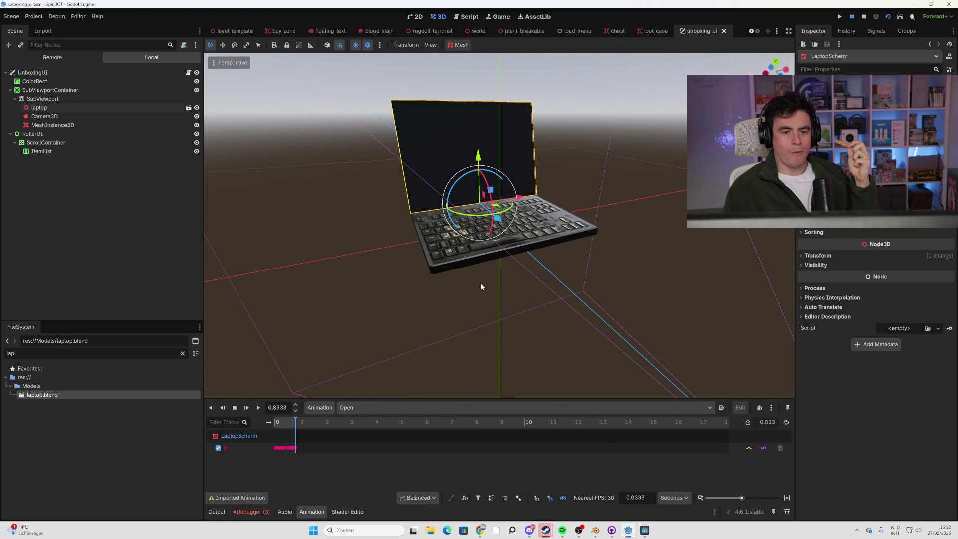
left_click(258, 408)
mouse_move(447, 289)
left_mouse_down()
mouse_move(502, 276)
mouse_move(434, 263)
mouse_move(382, 275)
left_mouse_up()
scroll(391, 275, "down", 3)
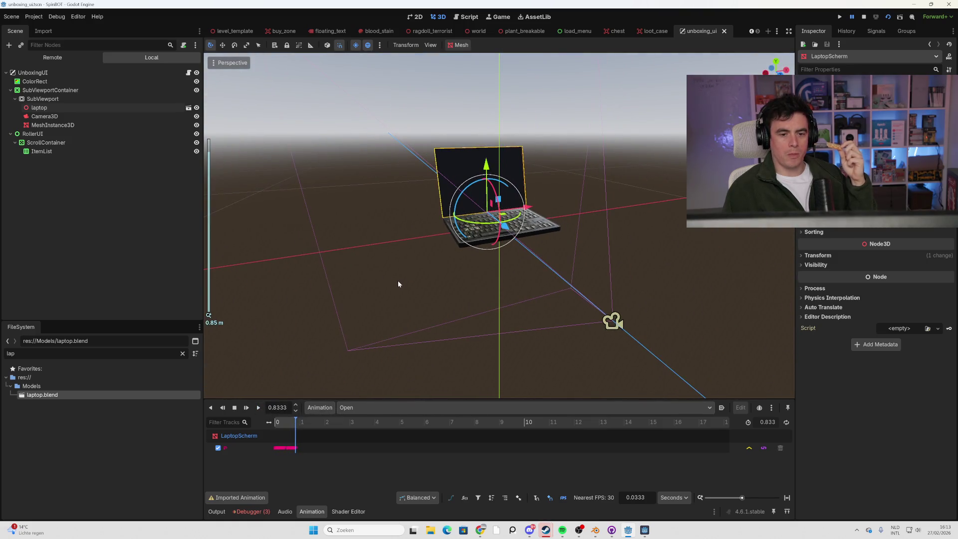
scroll(407, 271, "up", 8)
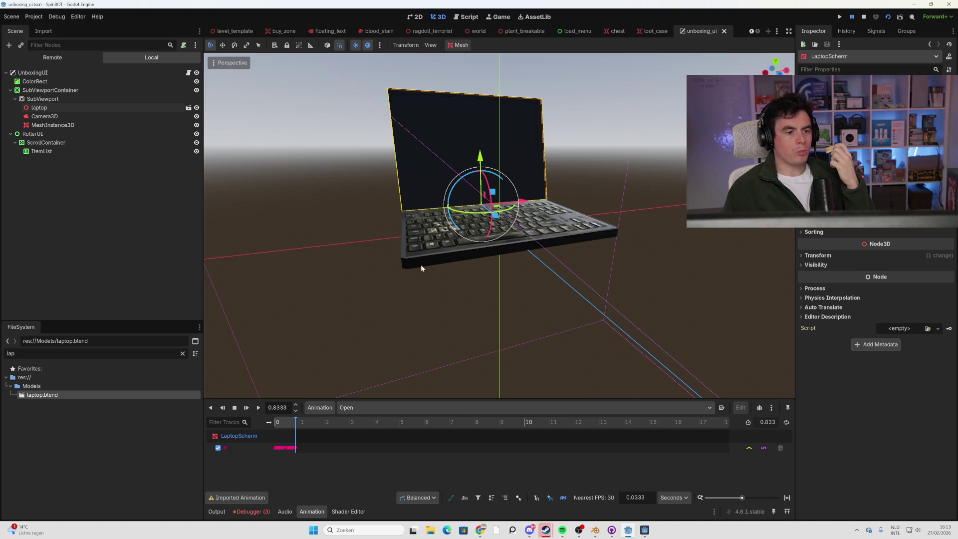
left_click(148, 73)
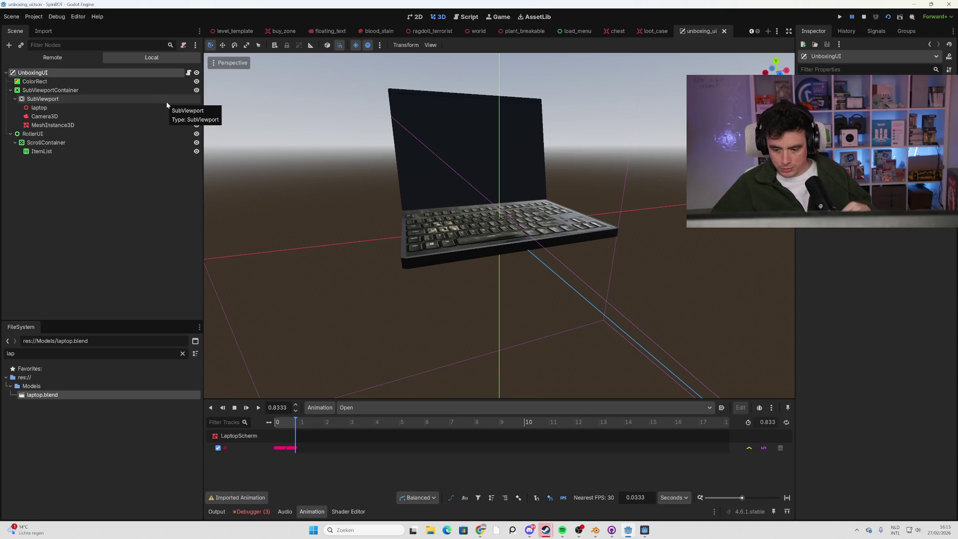
- Switch to the loot_case scene, view its script, then open player.gd via a 'player' file filter
left_click(656, 31)
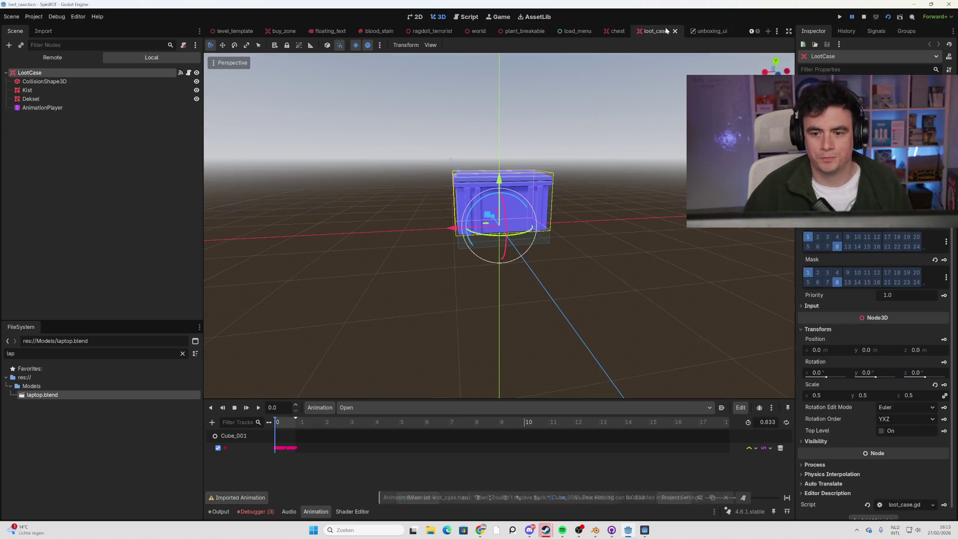
left_click(197, 72)
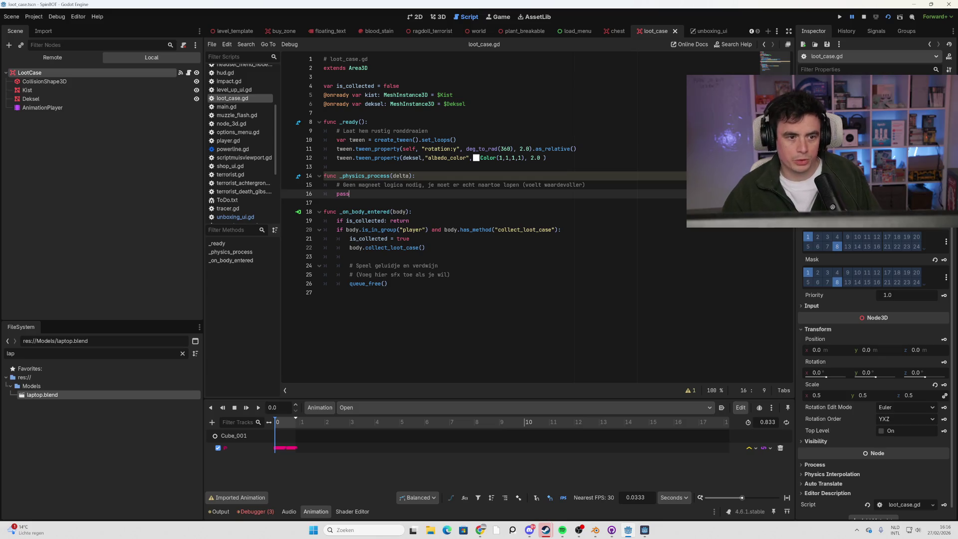
left_click(46, 351)
key("BackSpace")
key("BackSpace")
key("BackSpace")
type("player")
double_click(68, 387)
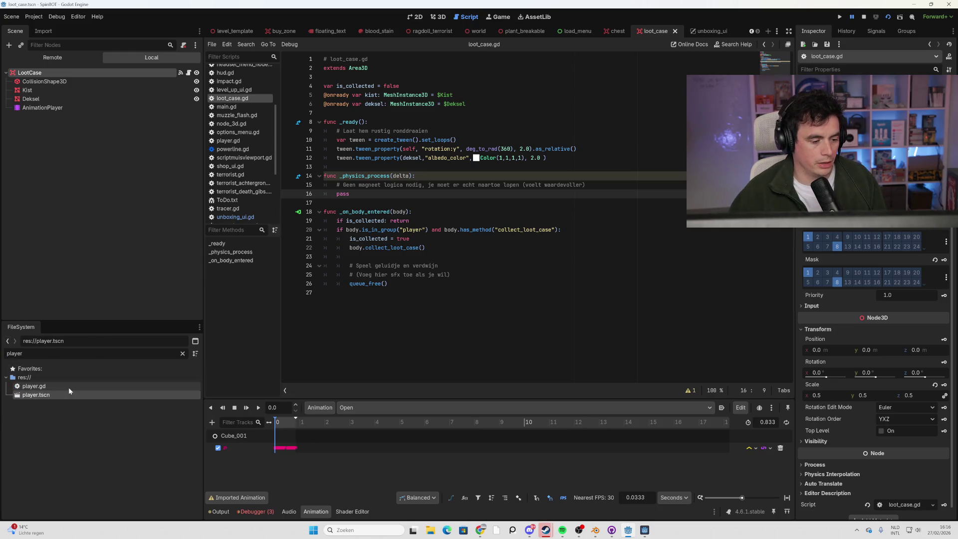
- Search player.gd for 'loot' to reach the collect_loot_case function
key("ctrl+f")
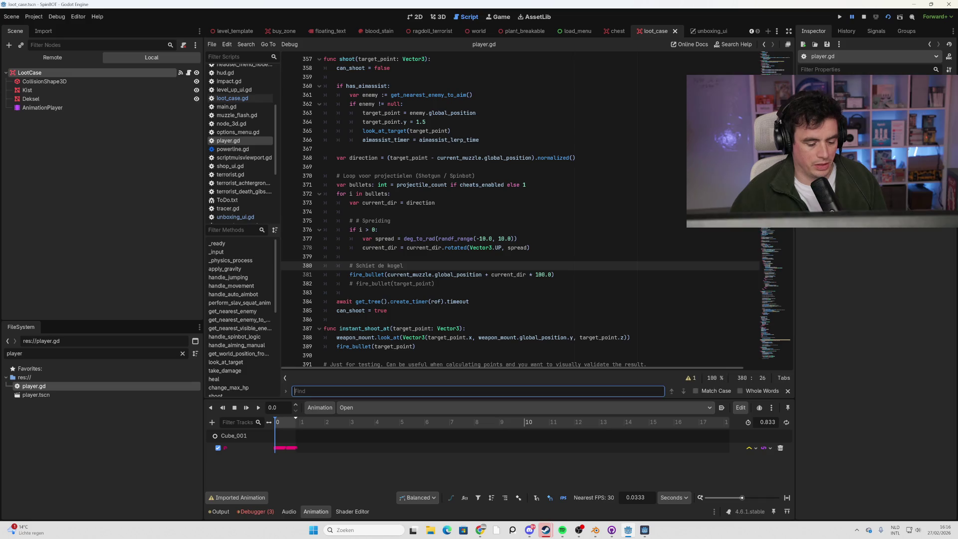
type("loot-")
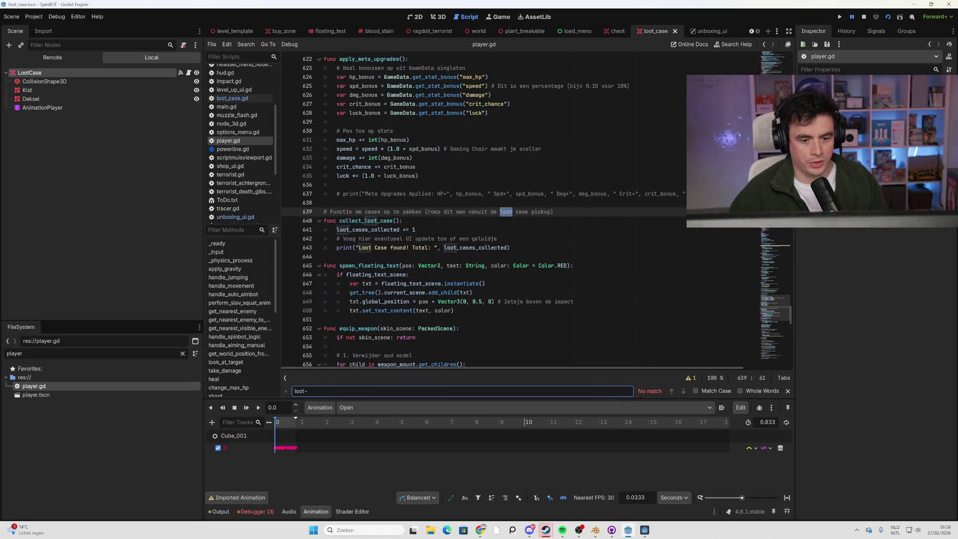
left_click(481, 239)
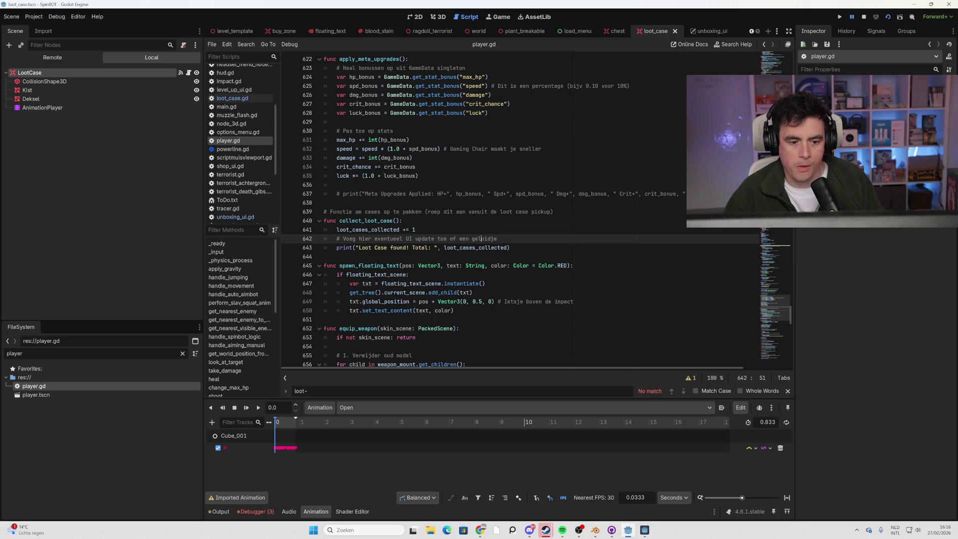
scroll(499, 210, "down", 3)
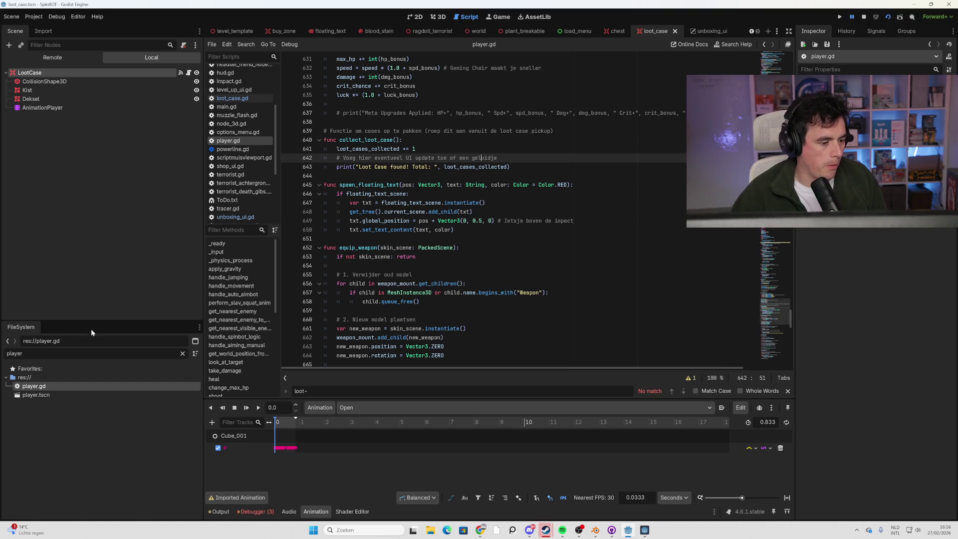
double_click(15, 353)
- Filter files for 'hud', open hud.gd and search it for 'loot' to reach line 128
type("hud")
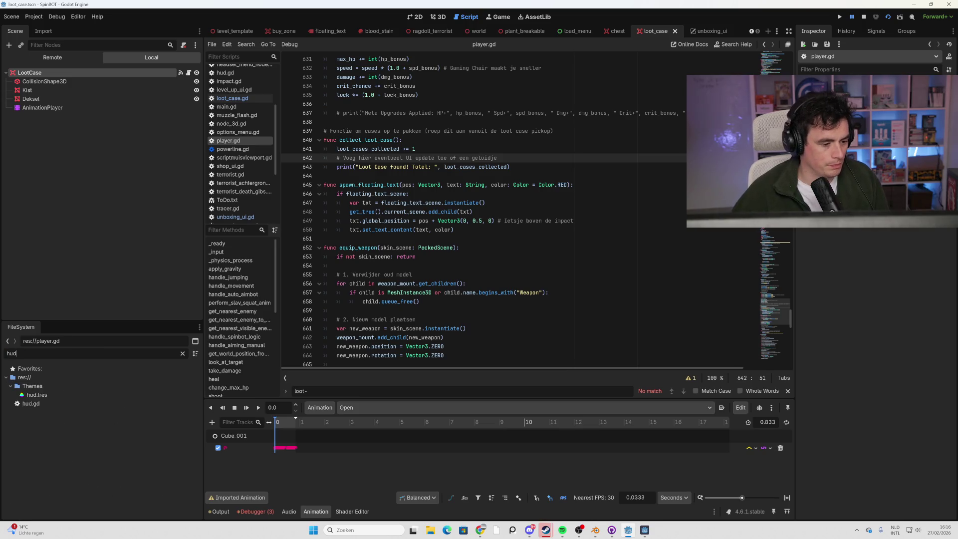
double_click(52, 404)
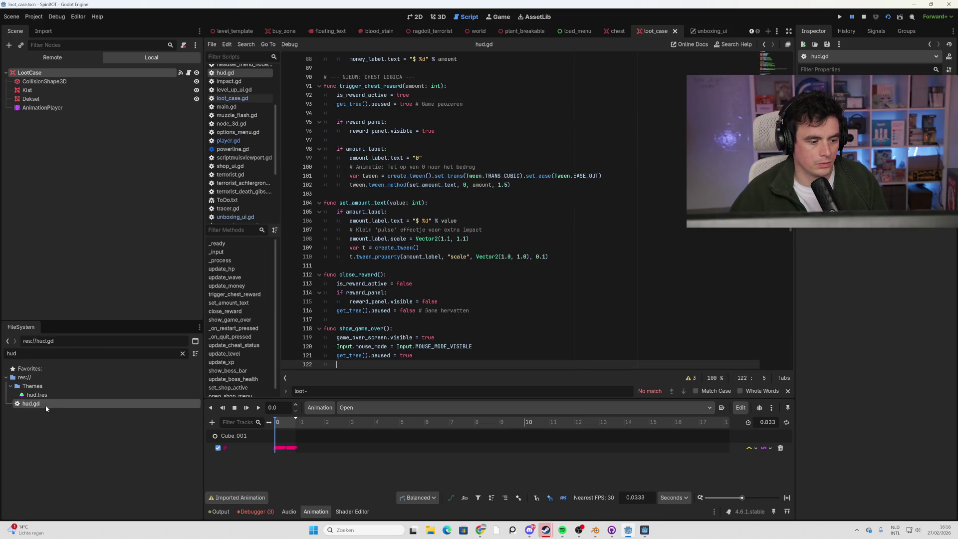
left_click(449, 301)
scroll(449, 301, "down", 14)
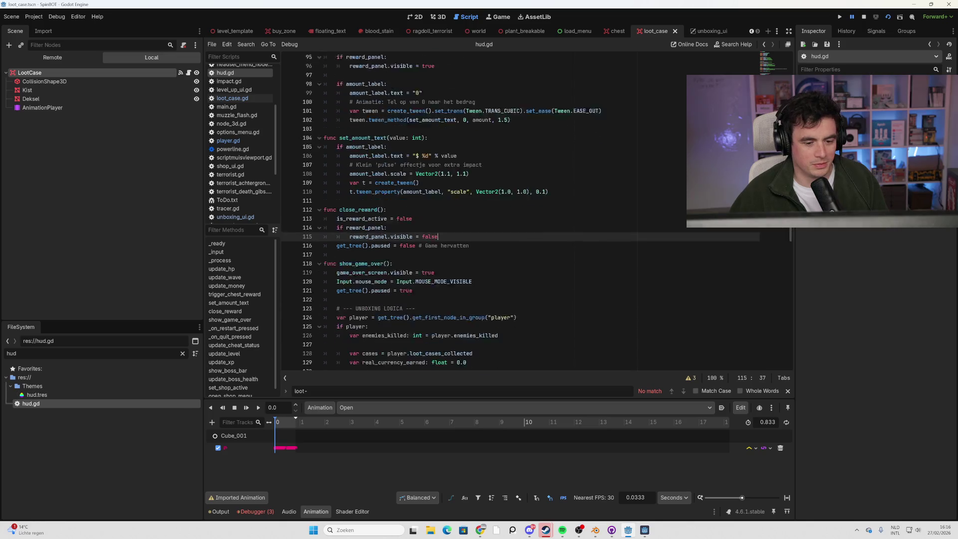
scroll(449, 301, "down", 13)
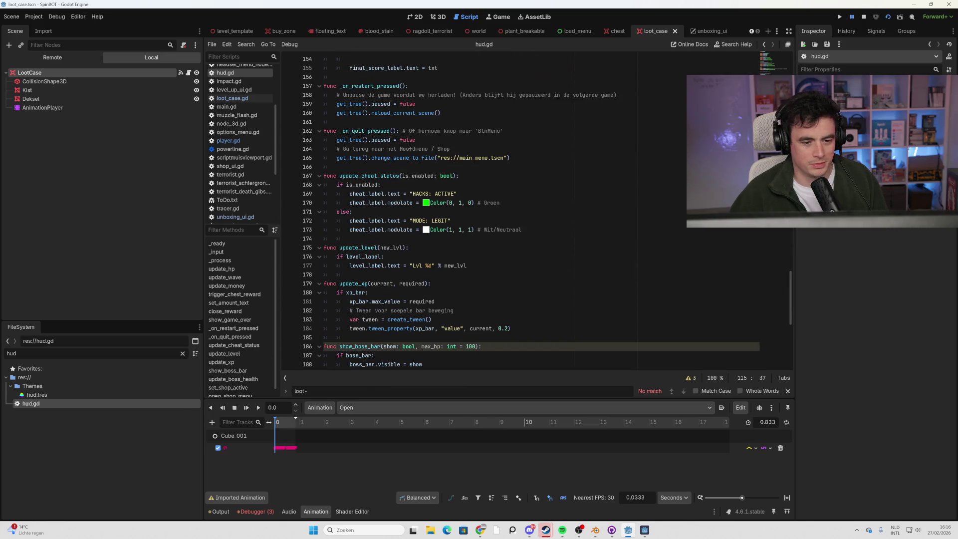
scroll(449, 301, "down", 4)
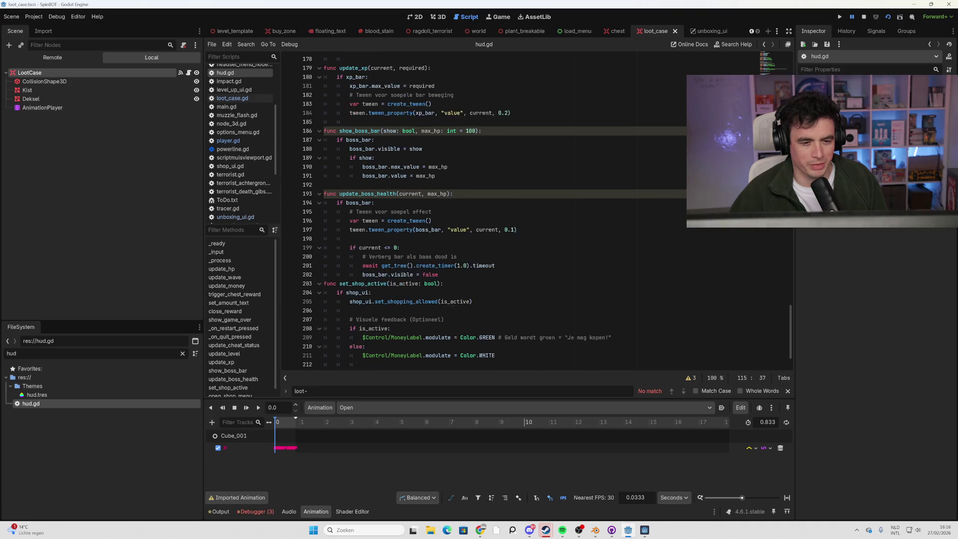
key("BackSpace")
key("BackSpace")
key("BackSpace")
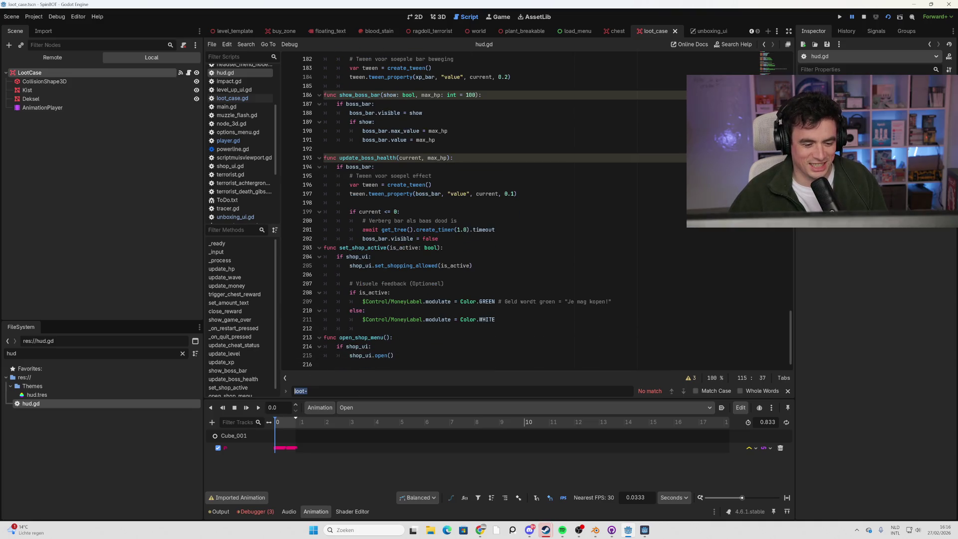
type("loot")
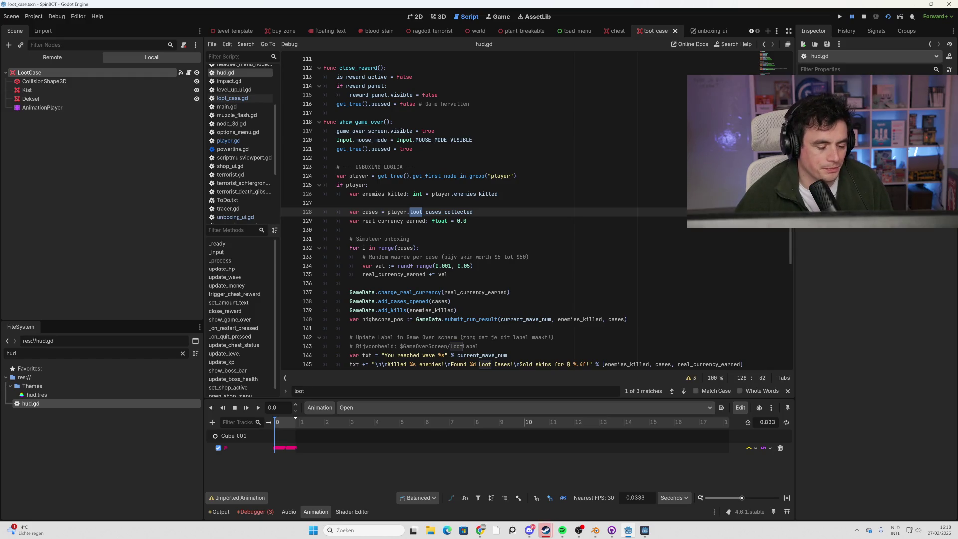
- Switch to the 3D workspace, orbit around the loot case, then go to the unboxing_ui scene tab
left_click(439, 17)
mouse_move(444, 192)
left_mouse_down()
mouse_move(424, 220)
mouse_move(464, 214)
mouse_move(450, 194)
left_mouse_up()
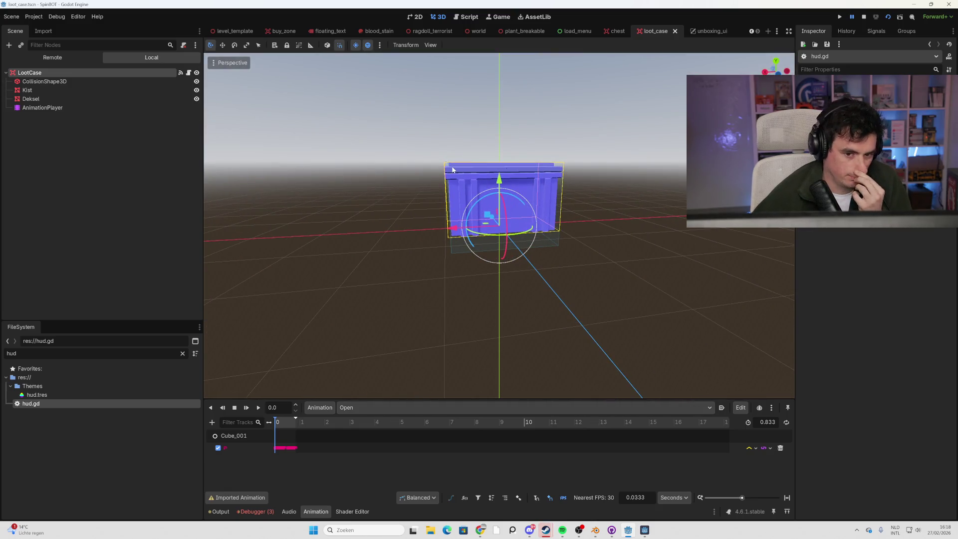
scroll(452, 172, "down", 3)
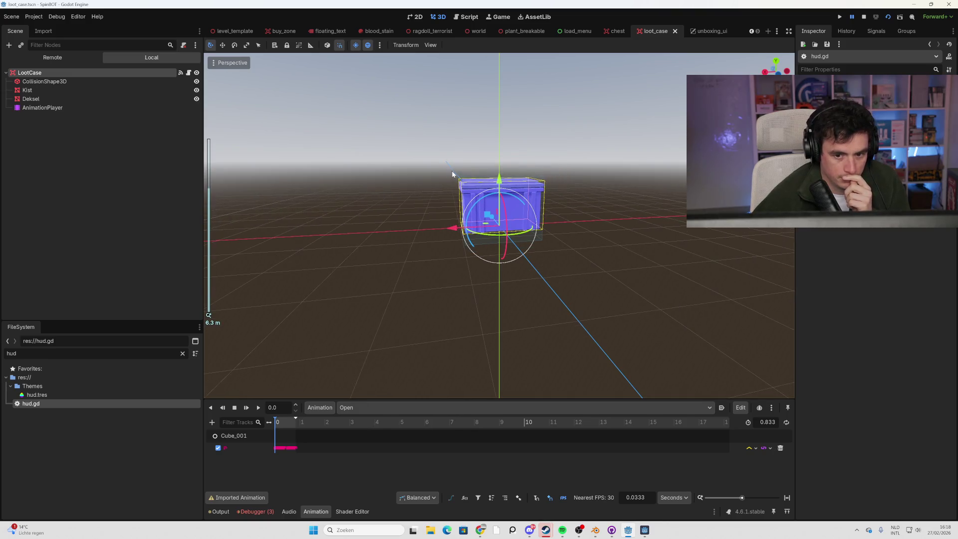
mouse_move(452, 174)
left_mouse_down()
mouse_move(453, 207)
mouse_move(496, 199)
mouse_move(452, 199)
left_mouse_up()
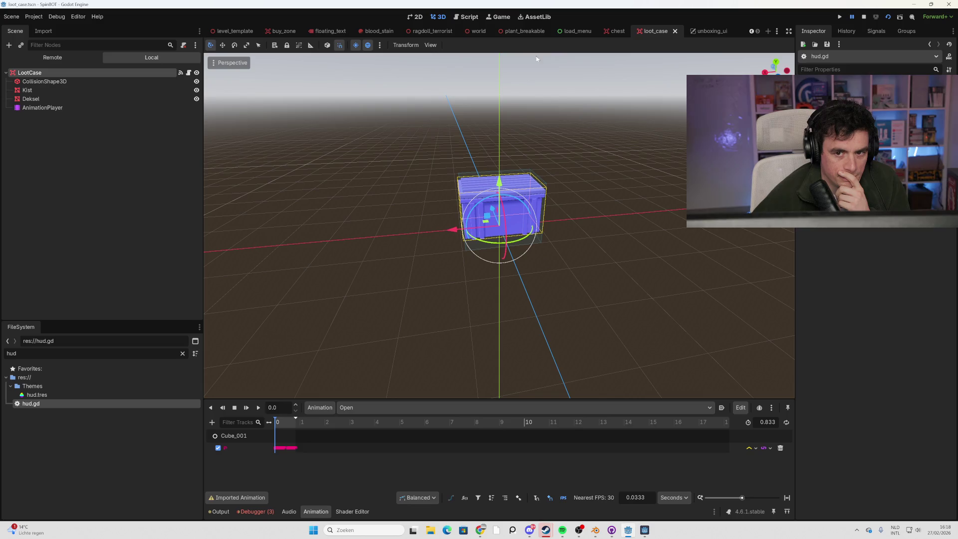
left_click(706, 31)
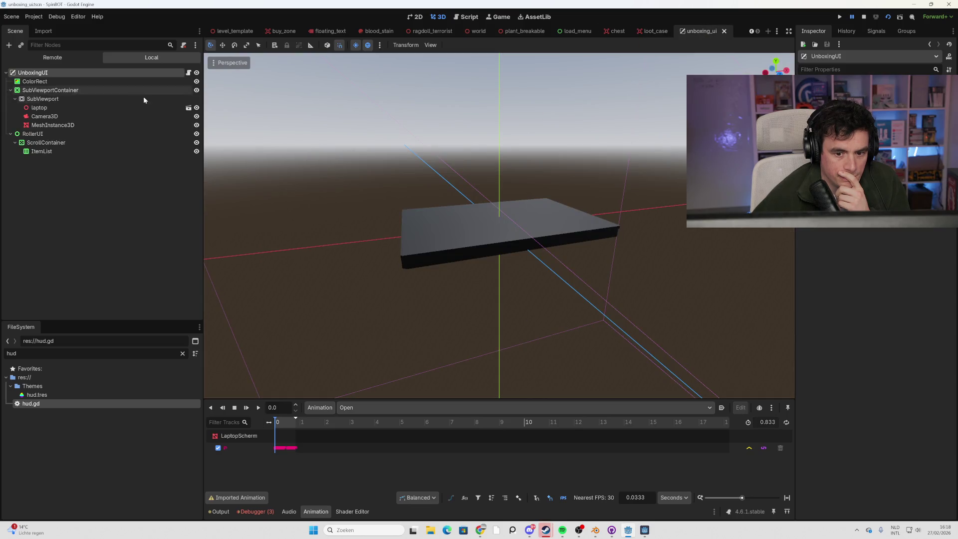
- Orbit and zoom the 3D view to face the closed laptop, then switch to the 2D canvas
scroll(405, 214, "down", 5)
mouse_move(512, 219)
left_mouse_down()
mouse_move(552, 208)
mouse_move(530, 203)
left_mouse_up()
scroll(529, 203, "up", 2)
scroll(529, 203, "down", 4)
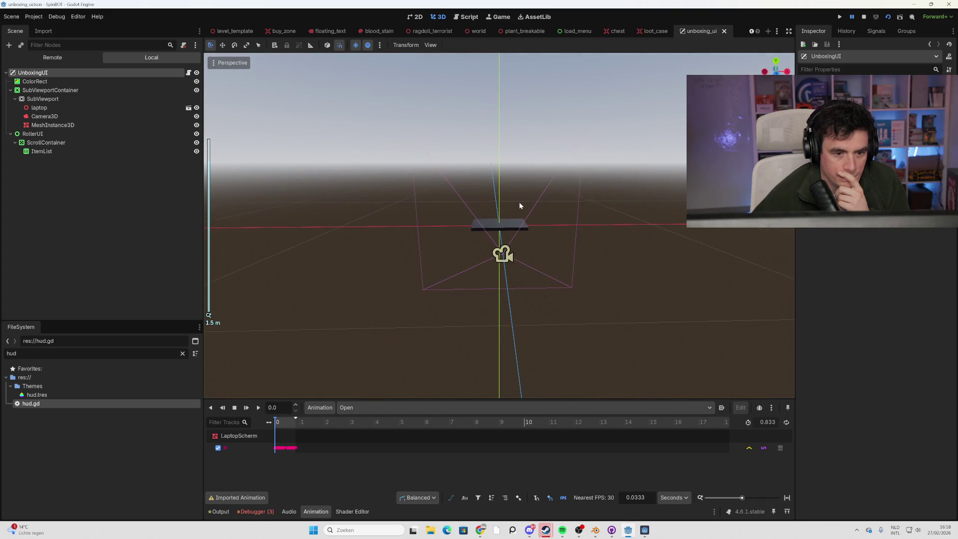
scroll(515, 204, "up", 2)
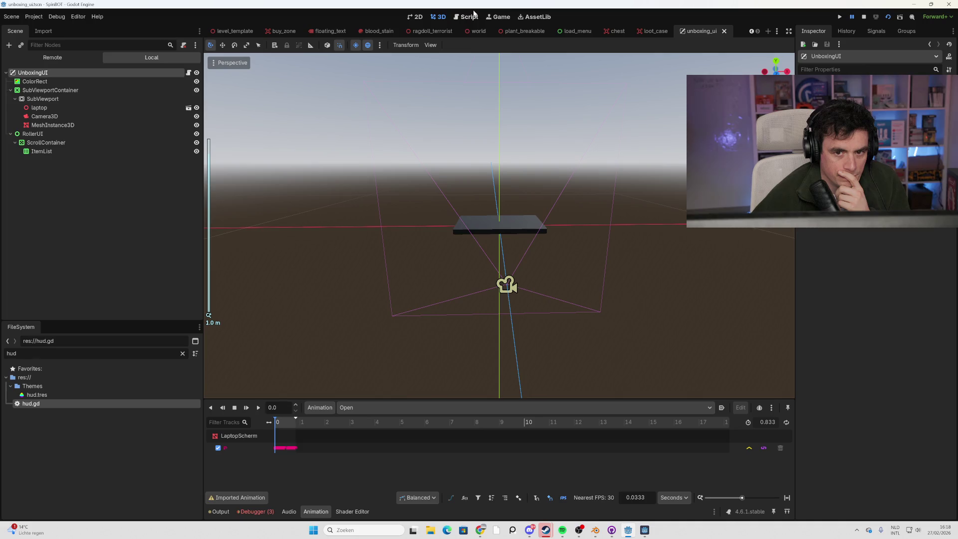
left_click(416, 16)
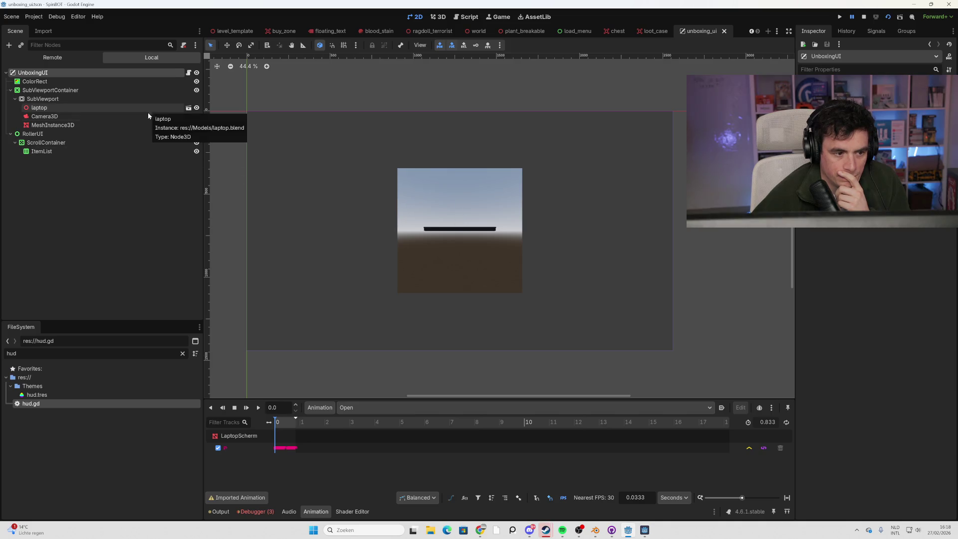
- Select the MeshInstance3D, laptop and UnboxingUI nodes, then open unboxing_ui.gd
left_click(139, 124)
left_click(128, 107)
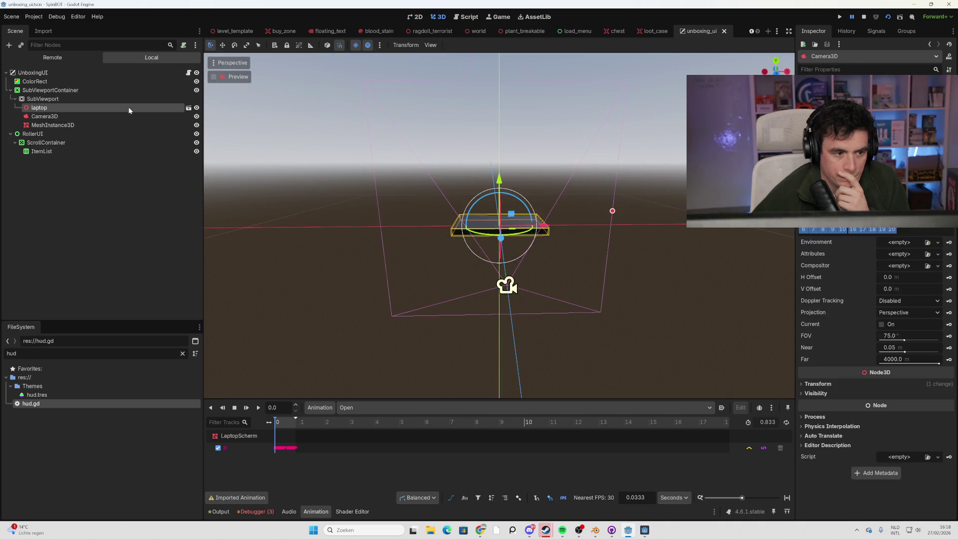
left_click(121, 76)
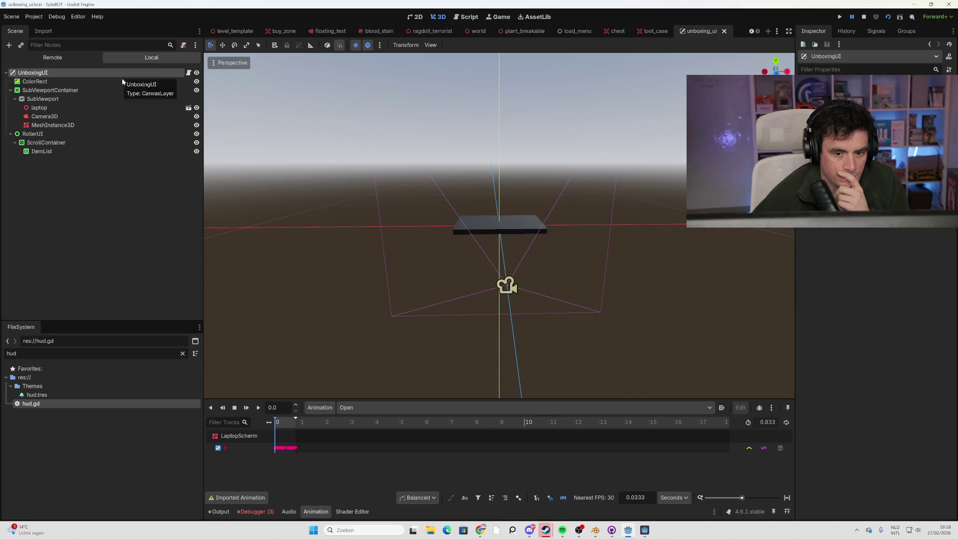
left_click(131, 111)
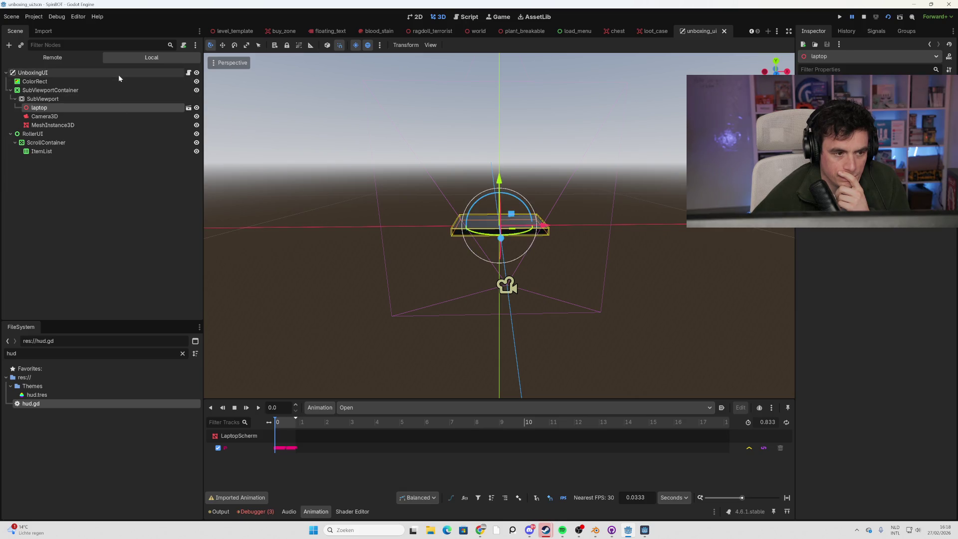
left_click(188, 72)
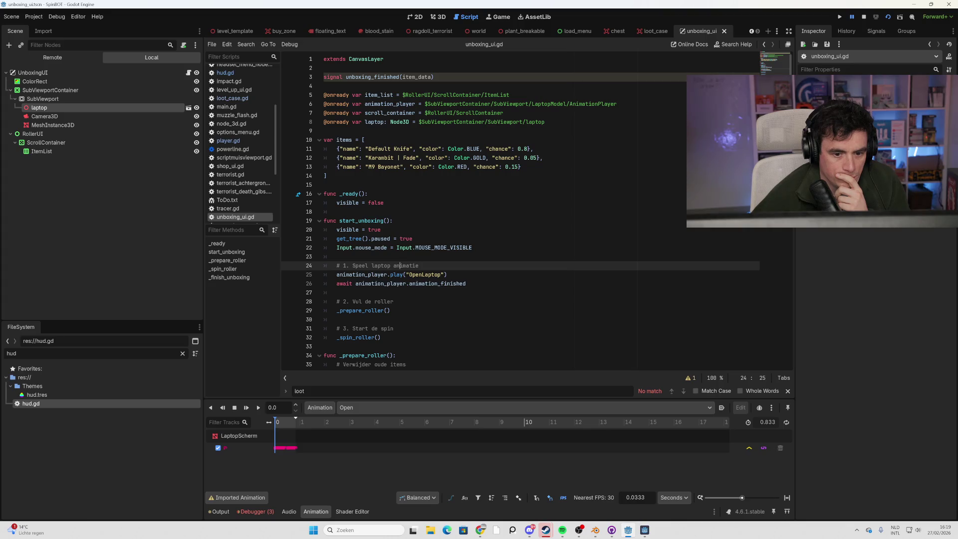
scroll(439, 212, "down", 6)
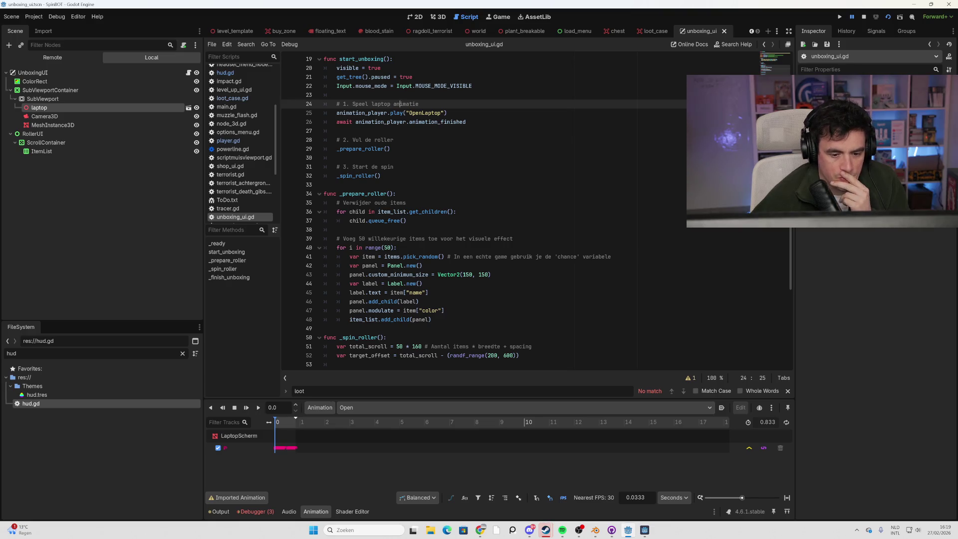
scroll(484, 209, "down", 2)
scroll(485, 210, "down", 2)
scroll(484, 210, "down", 2)
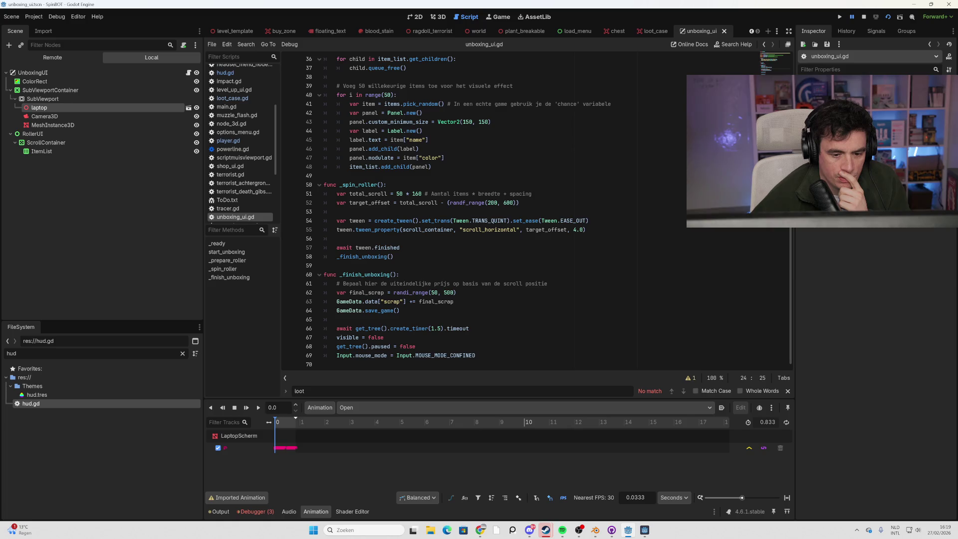
left_click_drag(353, 302, 403, 302)
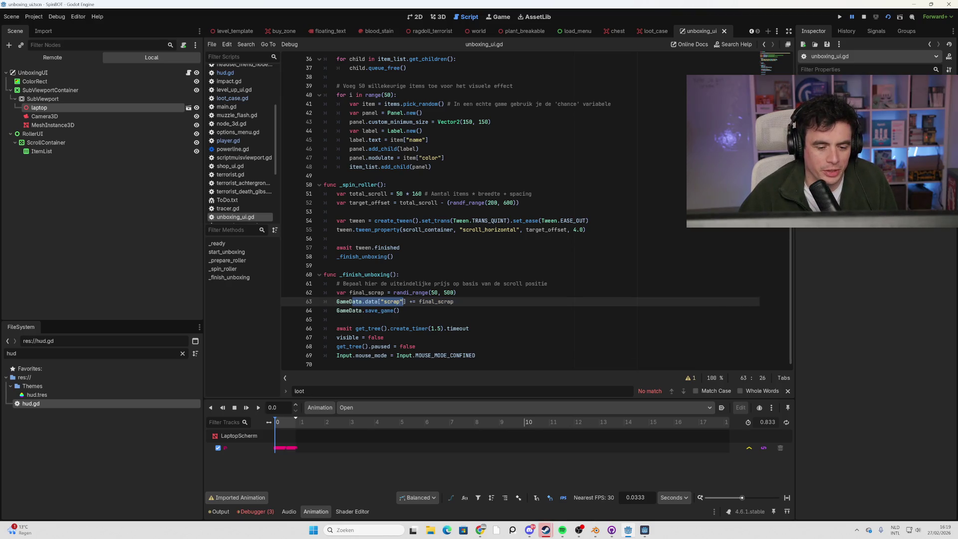
- Rewrite line 63 to call GameData.change_real_currency(final_currency) instead of adding to scrap
left_click(403, 301)
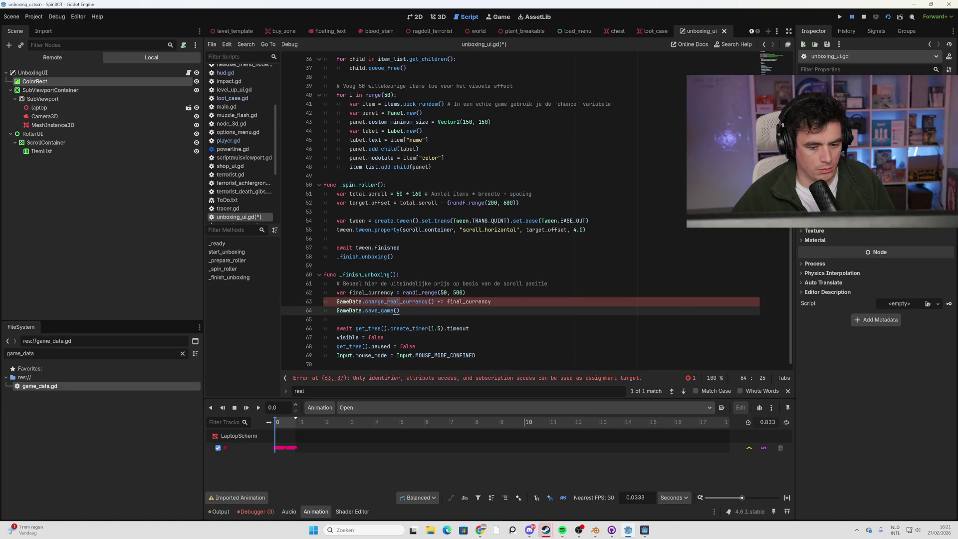
left_click(443, 301)
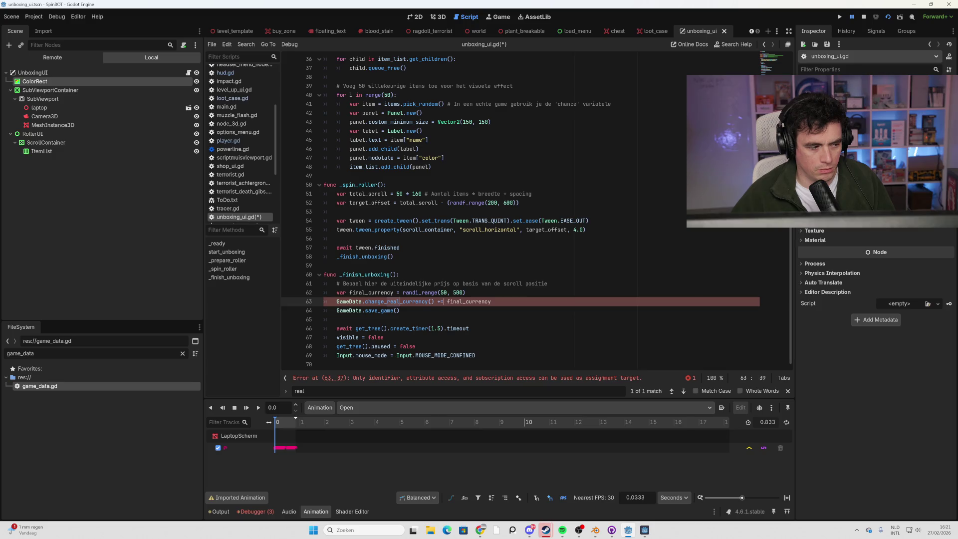
left_click_drag(491, 302, 430, 301)
type(")")
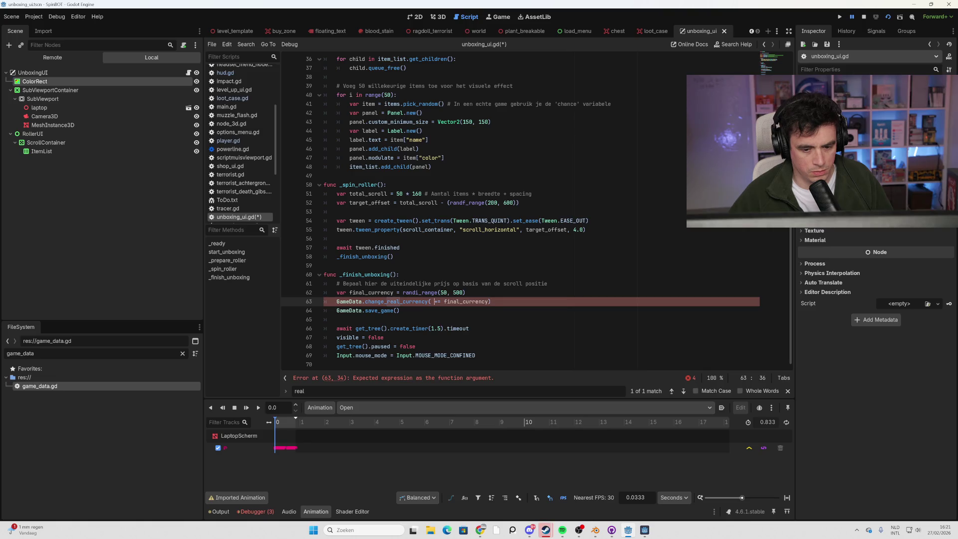
key("BackSpace")
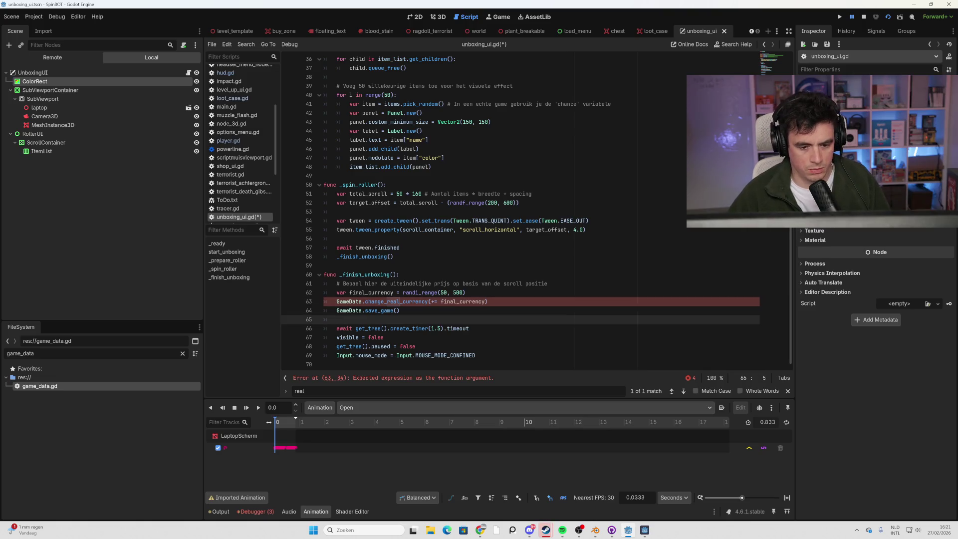
key("Delete")
key("BackSpace")
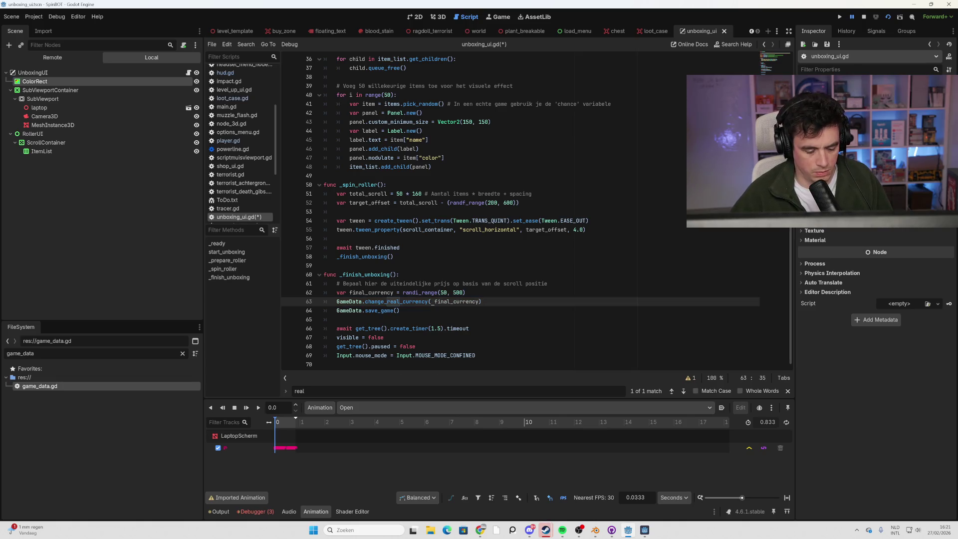
type("+")
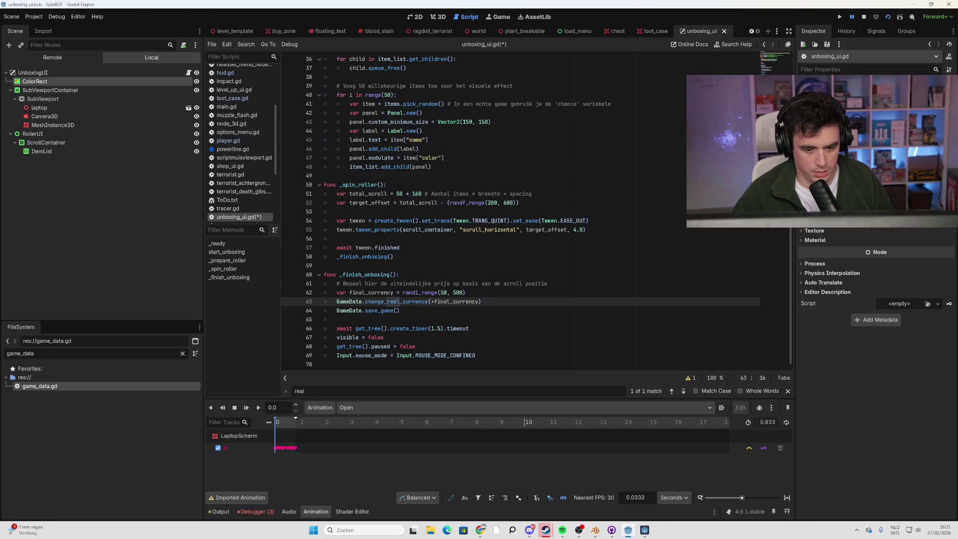
left_click(400, 310)
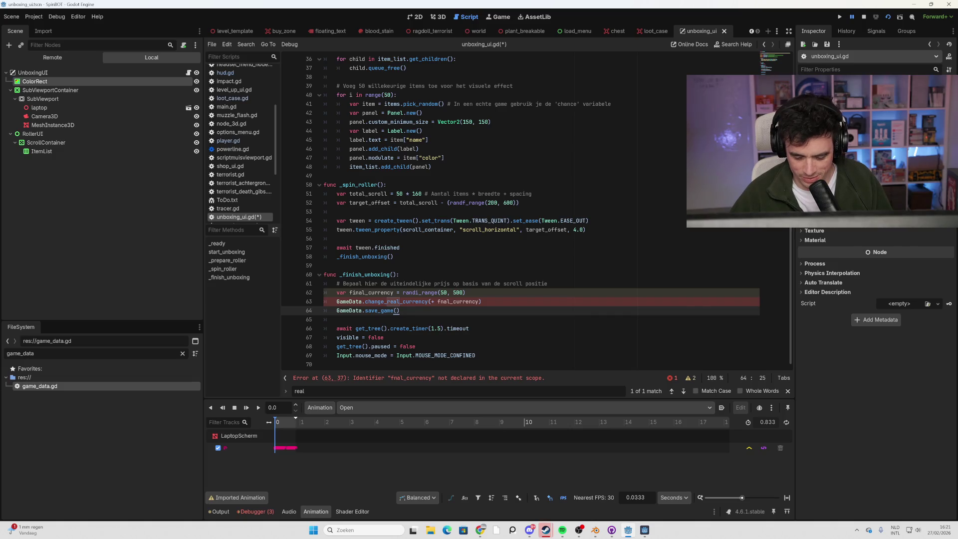
- Fix the final_currency spelling and leftover operator characters on line 63
left_click(441, 301)
type("i")
left_click(484, 302)
left_click(400, 311)
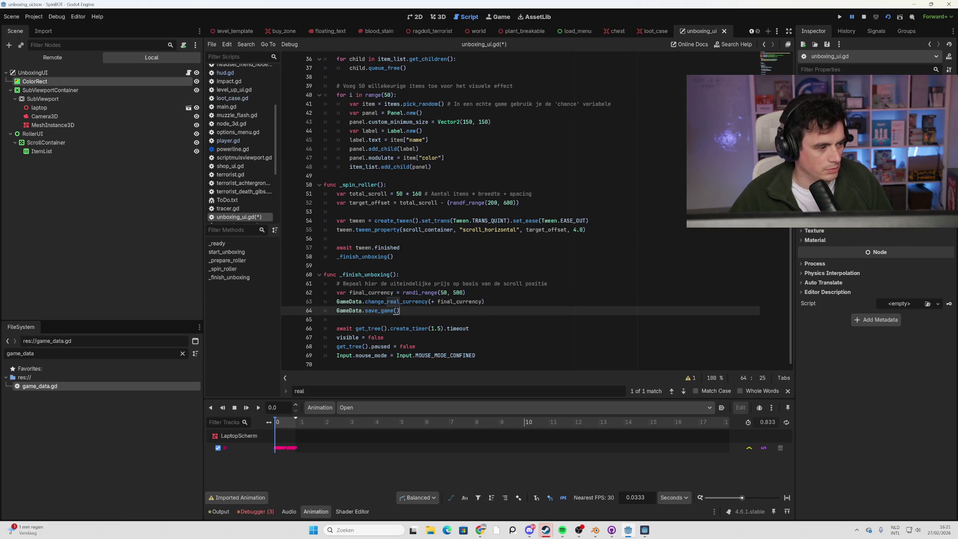
left_click(438, 301)
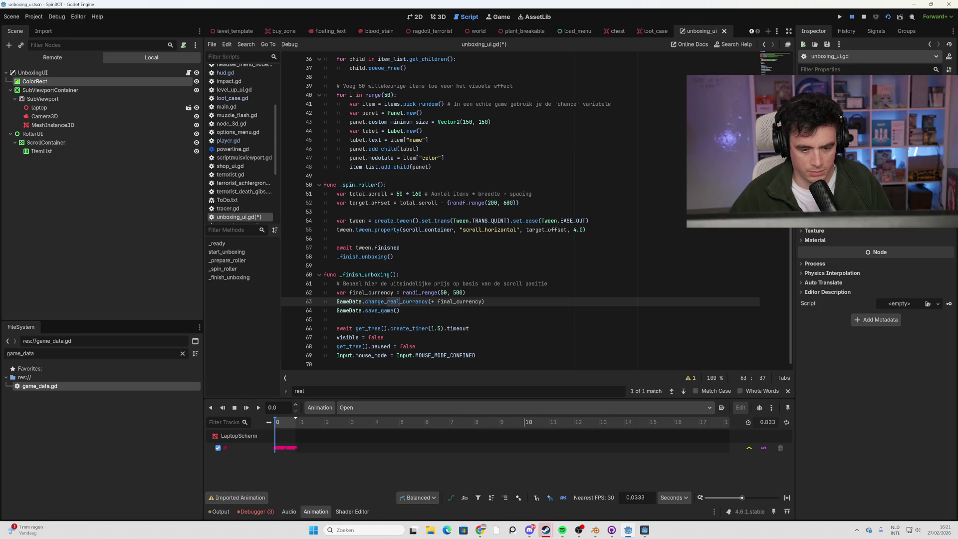
key("BackSpace")
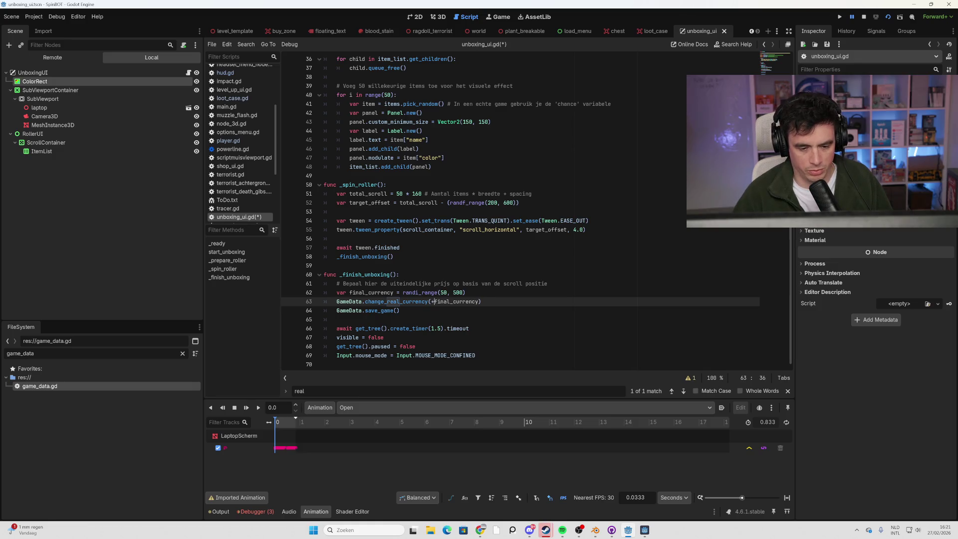
type("+")
key("BackSpace")
type("=")
key("Down")
key("Down")
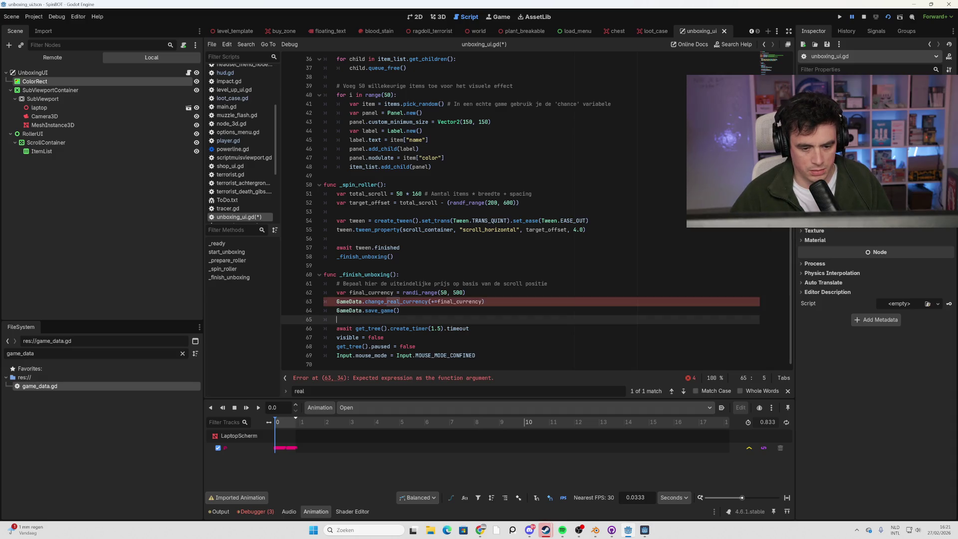
left_click(437, 302)
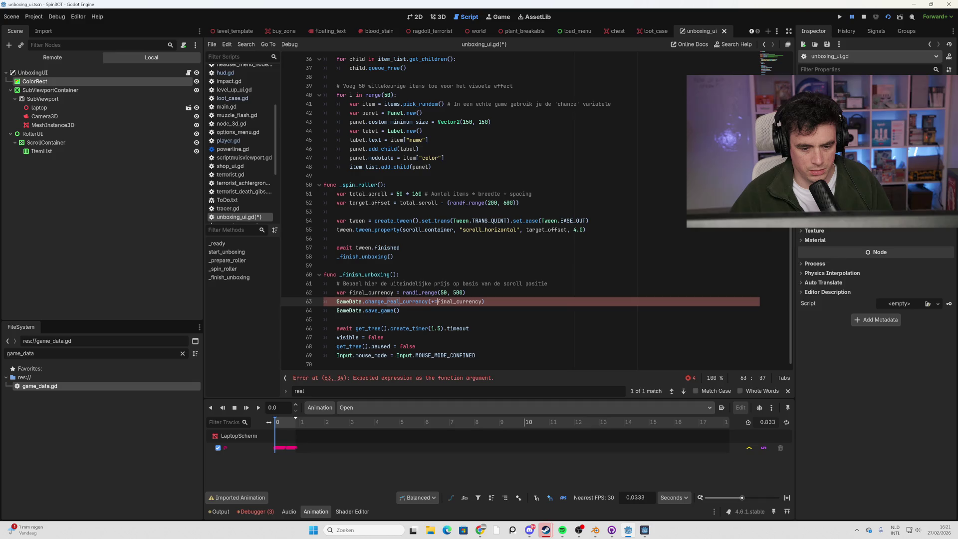
key("BackSpace")
key("BackSpace")
left_click(399, 311)
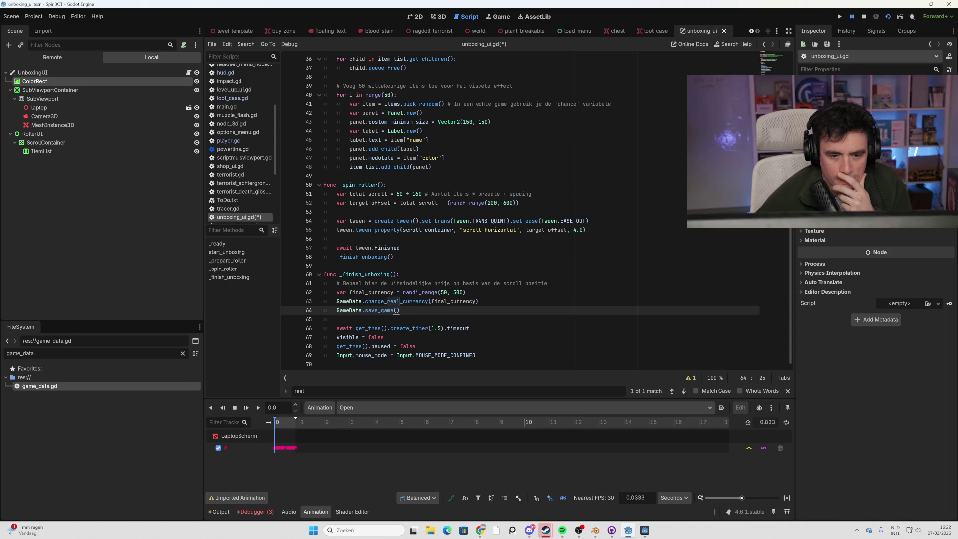
scroll(519, 215, "up", 5)
scroll(519, 215, "up", 7)
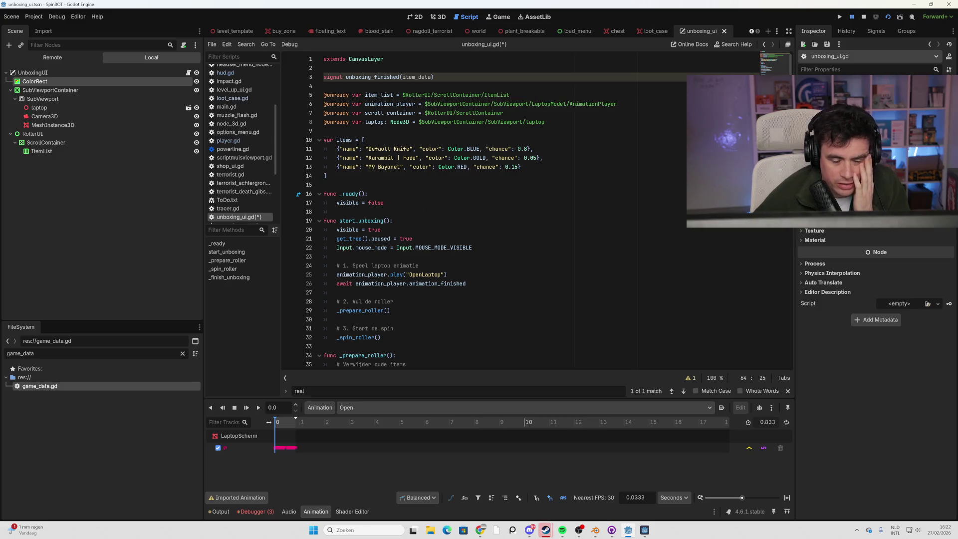
scroll(519, 215, "down", 1)
scroll(519, 214, "up", 1)
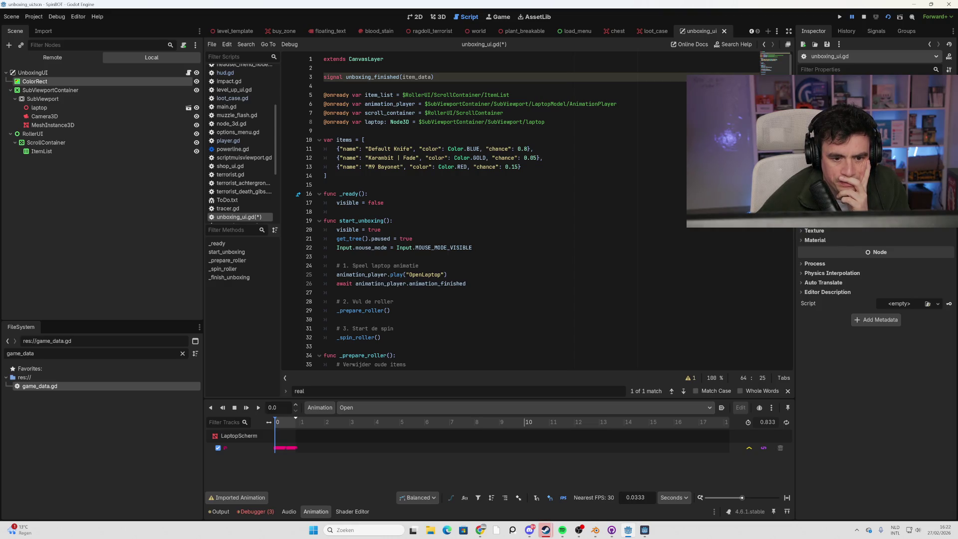
scroll(500, 210, "down", 2)
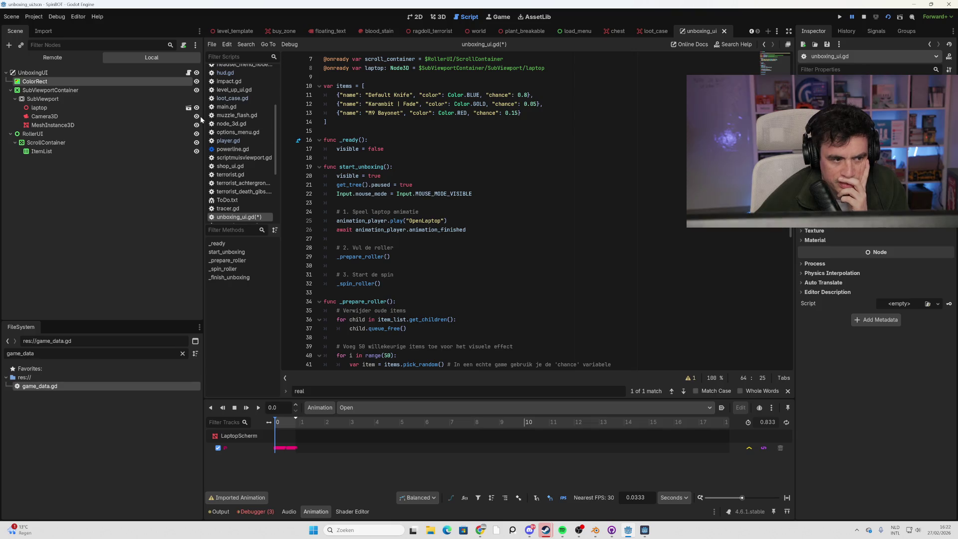
left_click(144, 75)
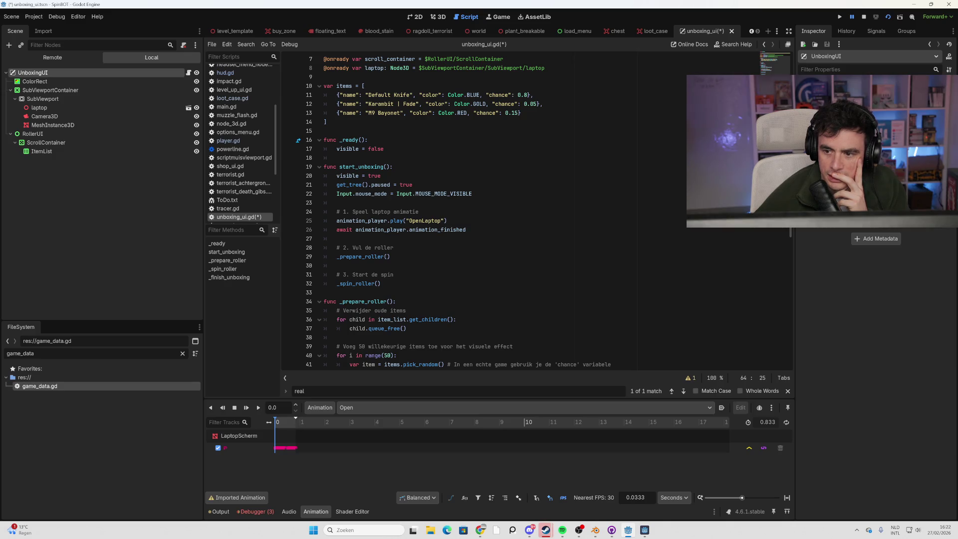
left_click(472, 193)
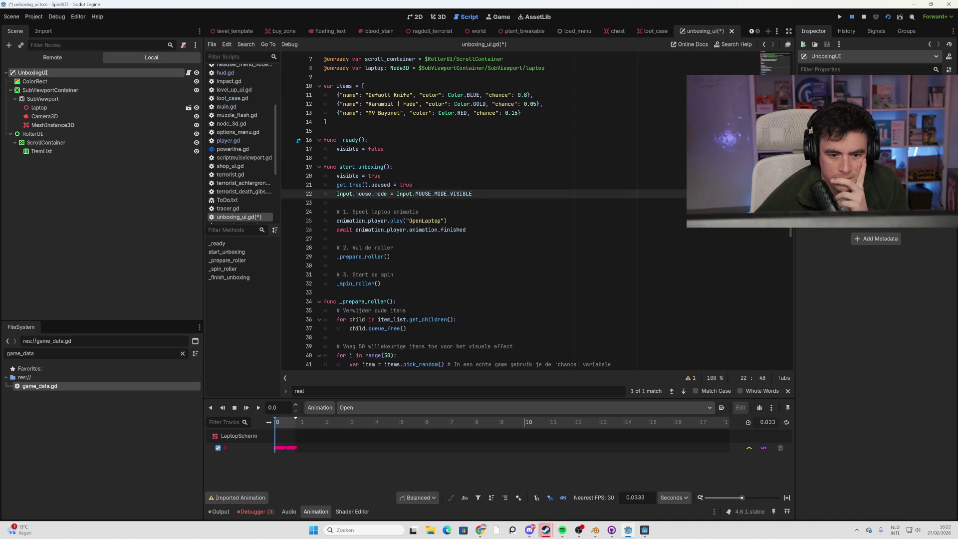
left_click(419, 211)
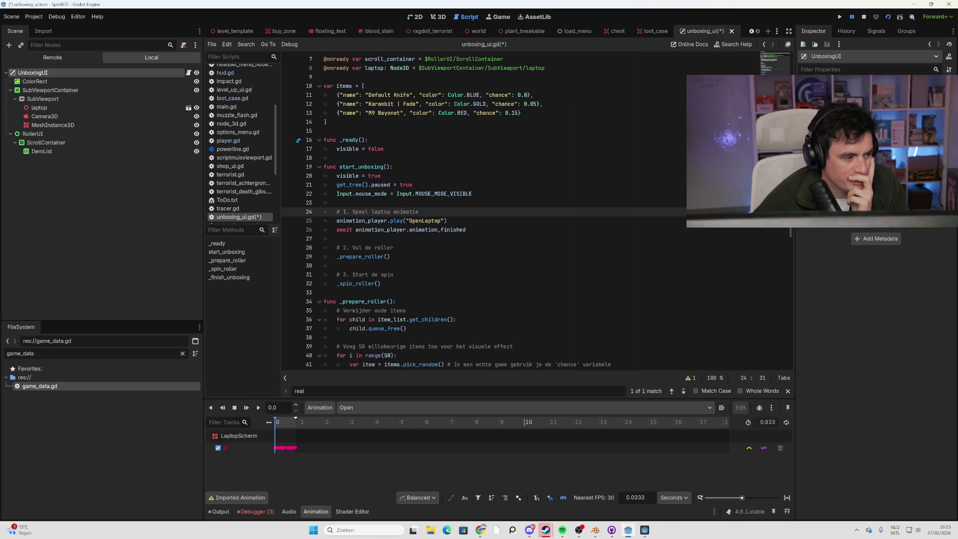
left_click(410, 311)
scroll(409, 310, "down", 6)
scroll(410, 311, "down", 4)
scroll(499, 209, "up", 9)
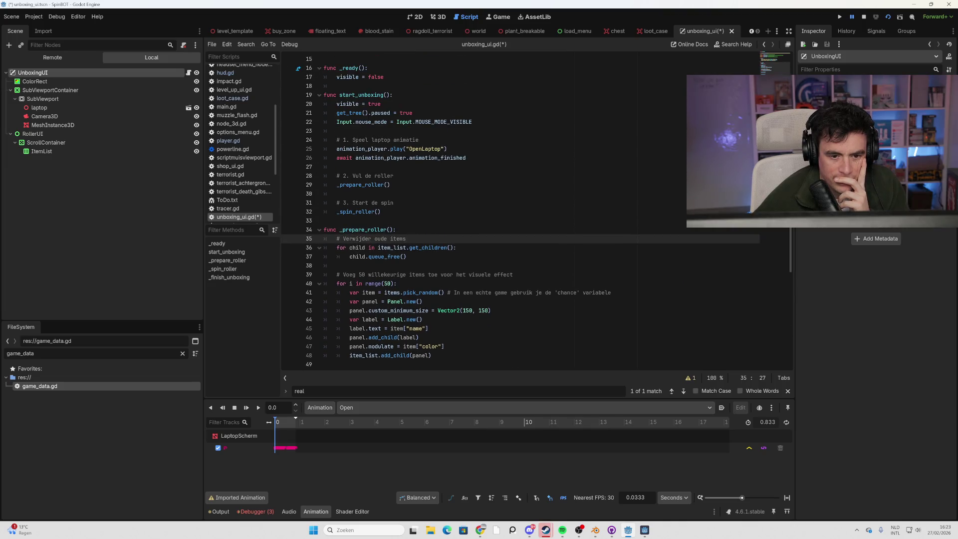
scroll(499, 209, "down", 9)
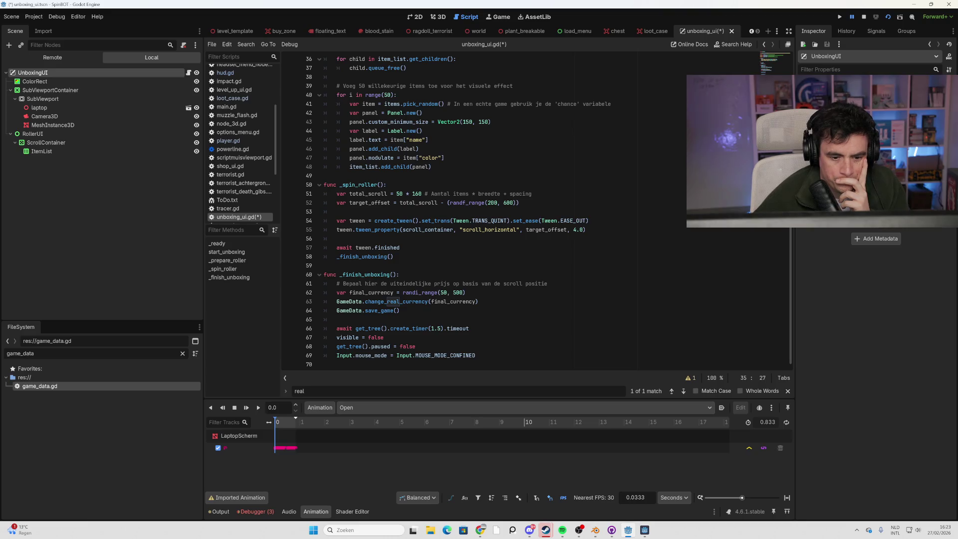
- Delete the GameData.save_game() line from _finish_unboxing and scroll up to start_unboxing
mouse_move(387, 301)
left_click_drag(399, 311, 340, 310)
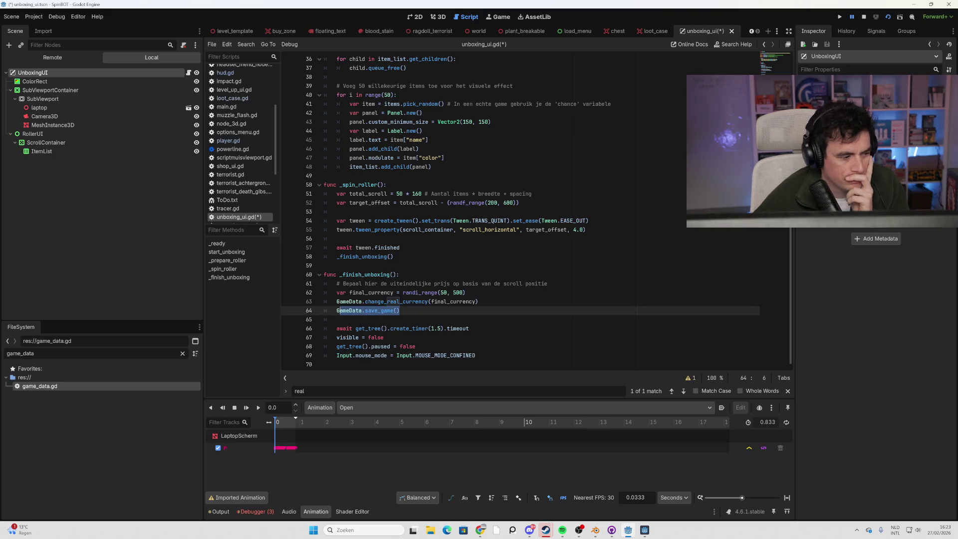
key("BackSpace")
key("BackSpace")
key("BackSpace")
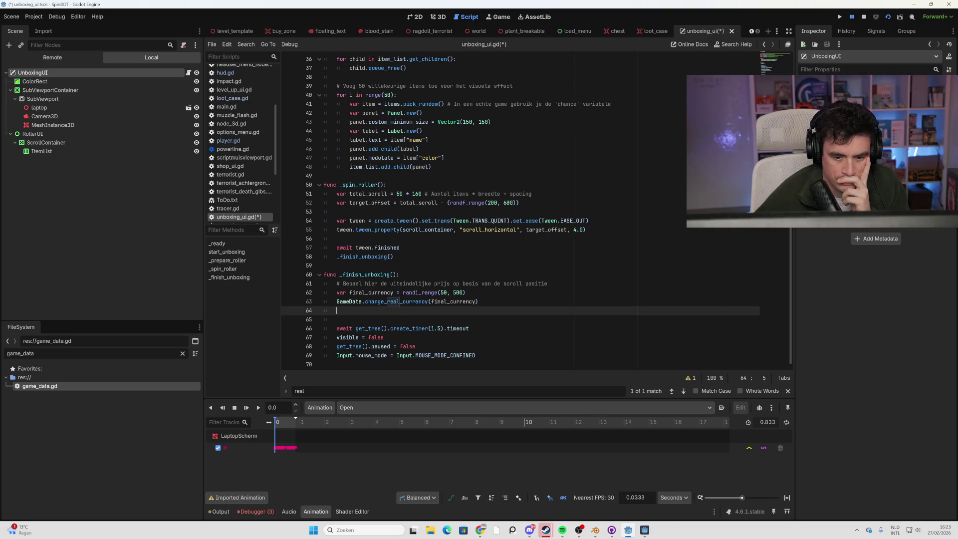
key("BackSpace")
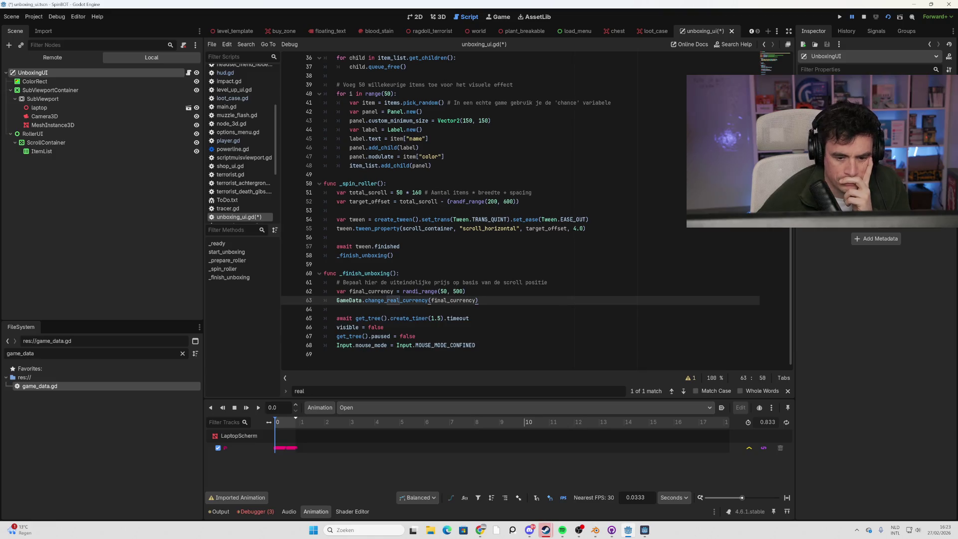
left_click(337, 309)
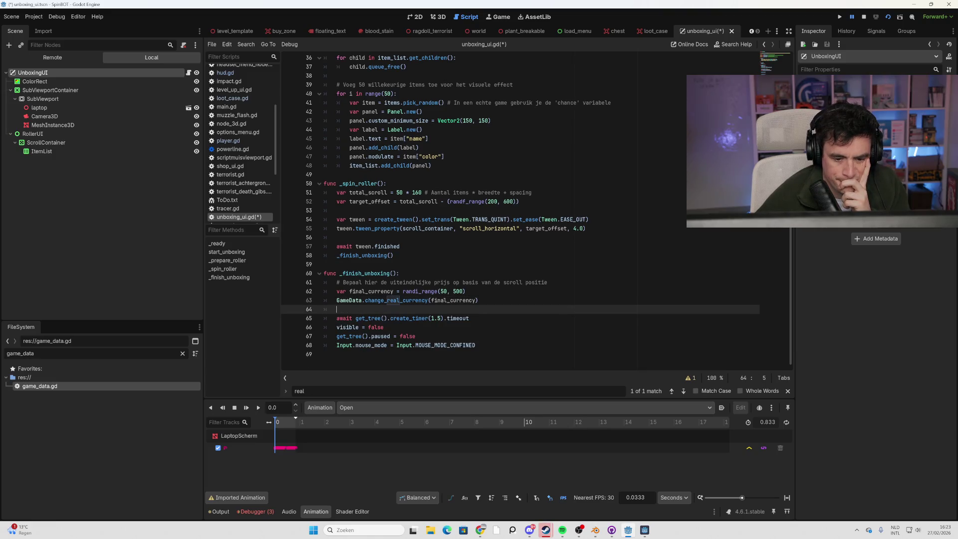
scroll(499, 210, "up", 2)
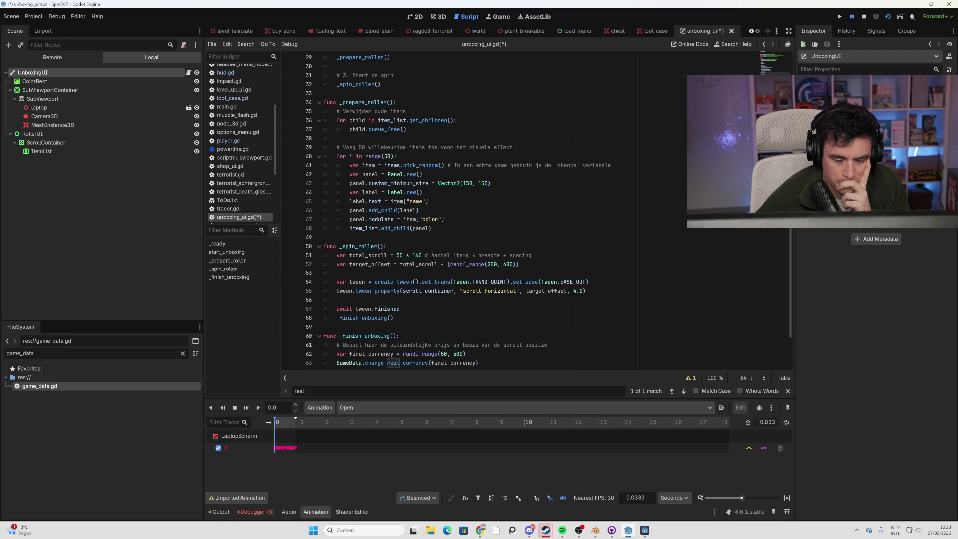
scroll(500, 210, "up", 3)
scroll(499, 209, "up", 3)
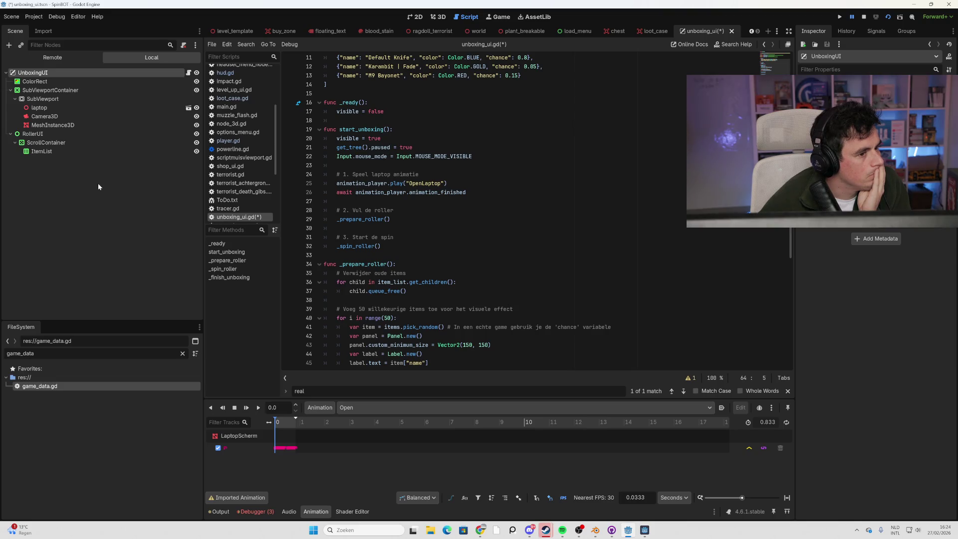
left_click(79, 126)
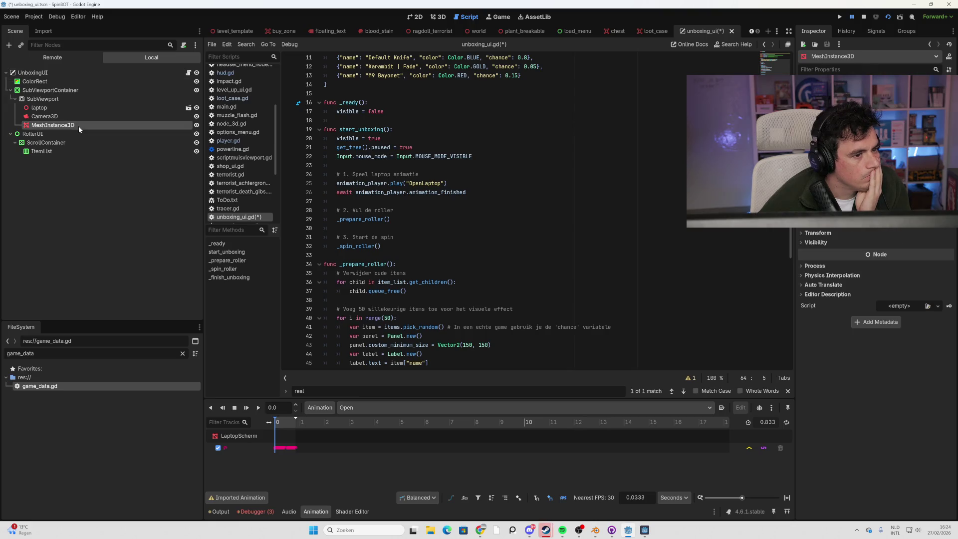
- Select the laptop, switch to the 3D view zoomed on it, and select MeshInstance3D
left_click(73, 108)
left_click(441, 17)
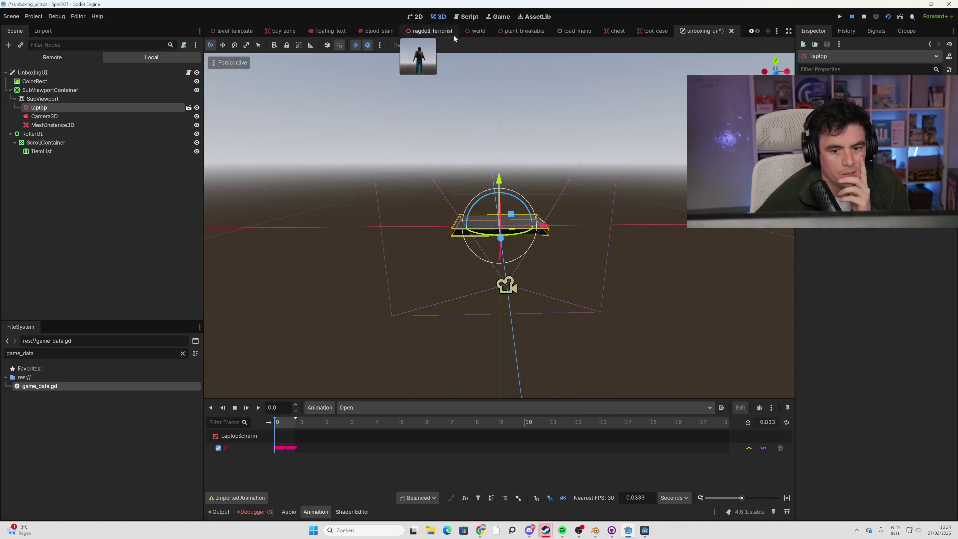
scroll(492, 192, "up", 3)
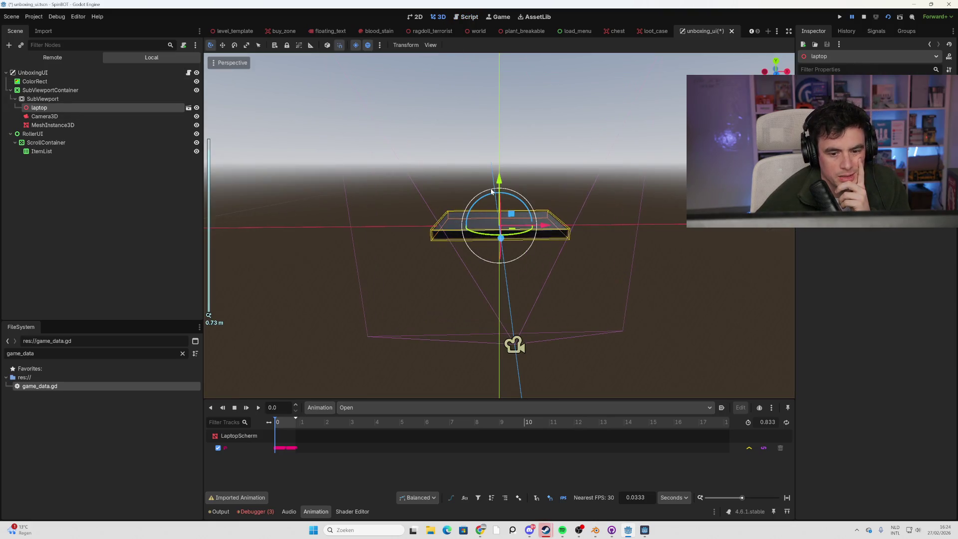
left_click(101, 125)
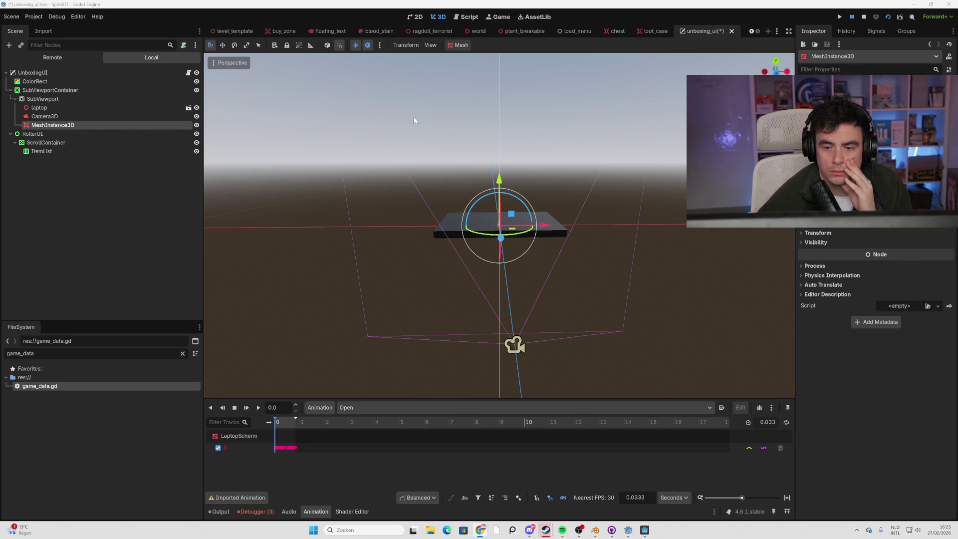
- Rename the MeshInstance3D node to ScreenDisplay
double_click(171, 125)
type("ScreenDisplay")
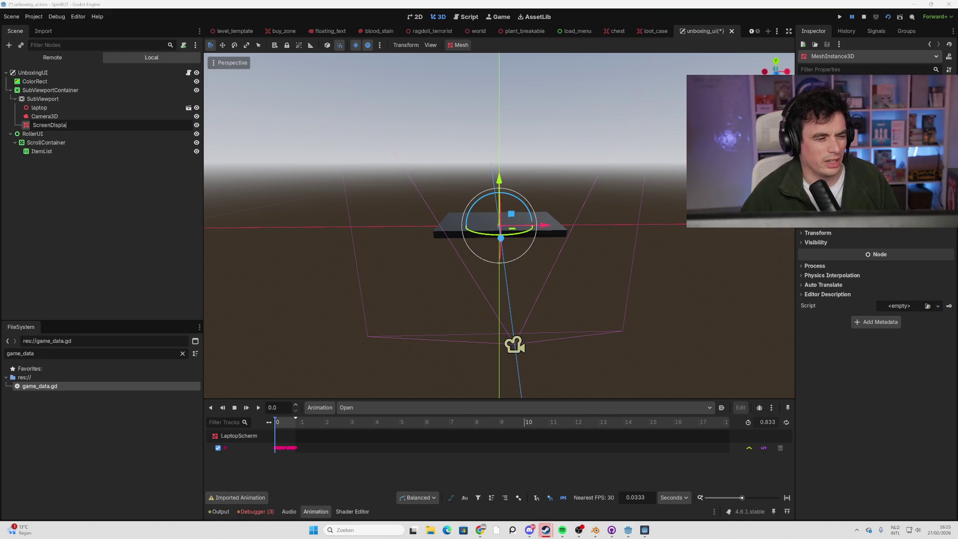
key("Return")
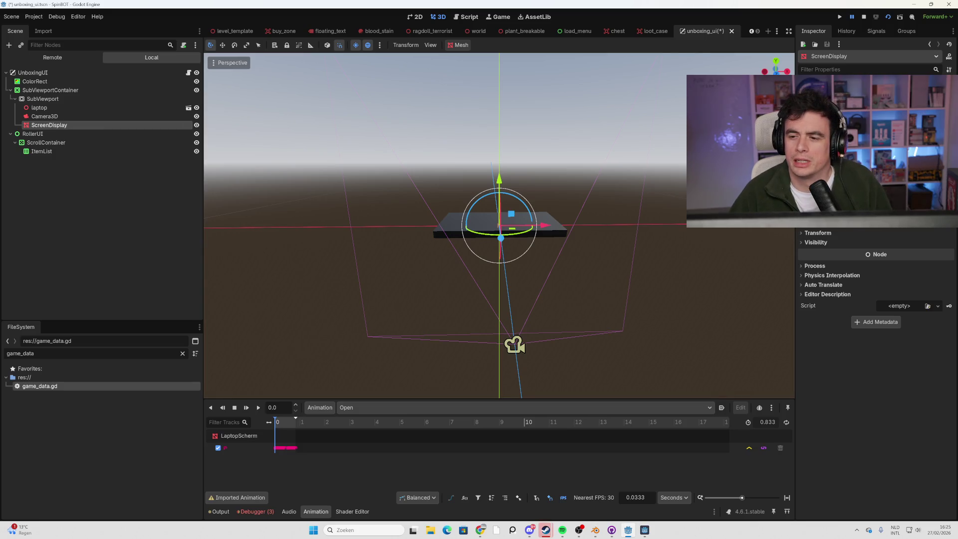
- Check ScreenDisplay's Mesh dropdown without changing it, then select the laptop node
left_click(904, 83)
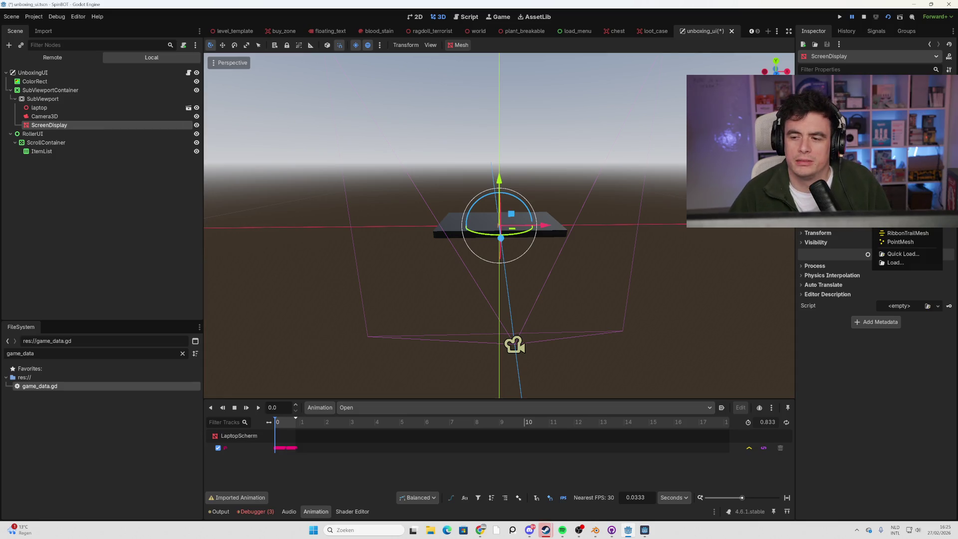
left_click(119, 102)
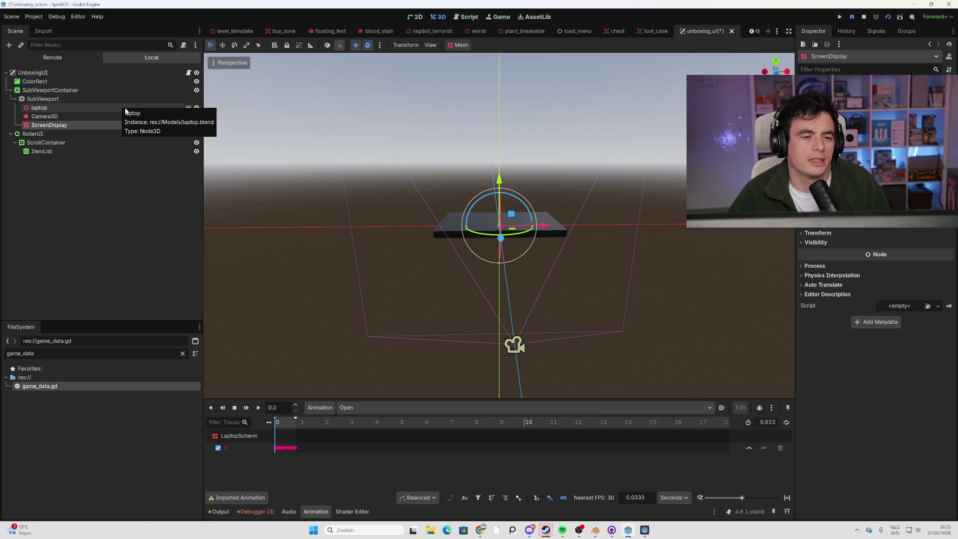
left_click(126, 108)
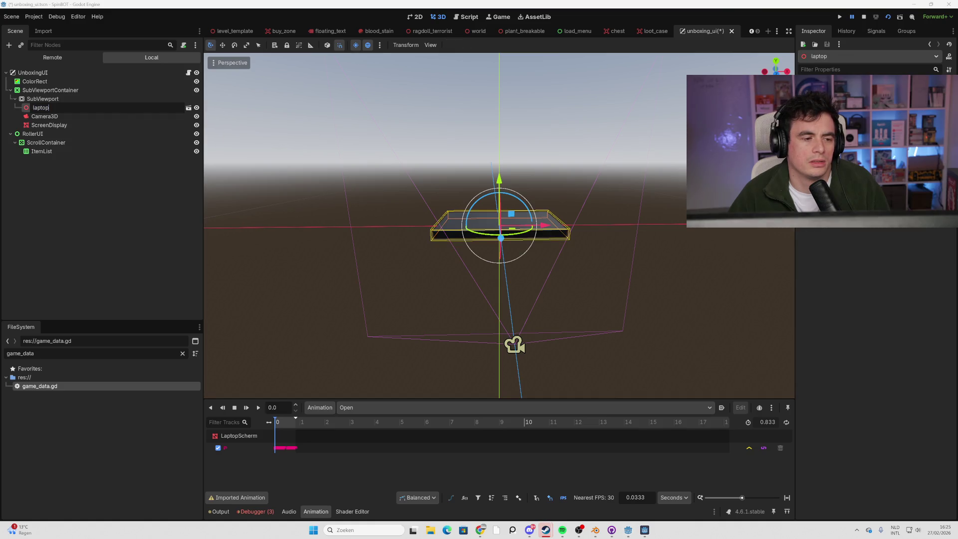
left_click(94, 352)
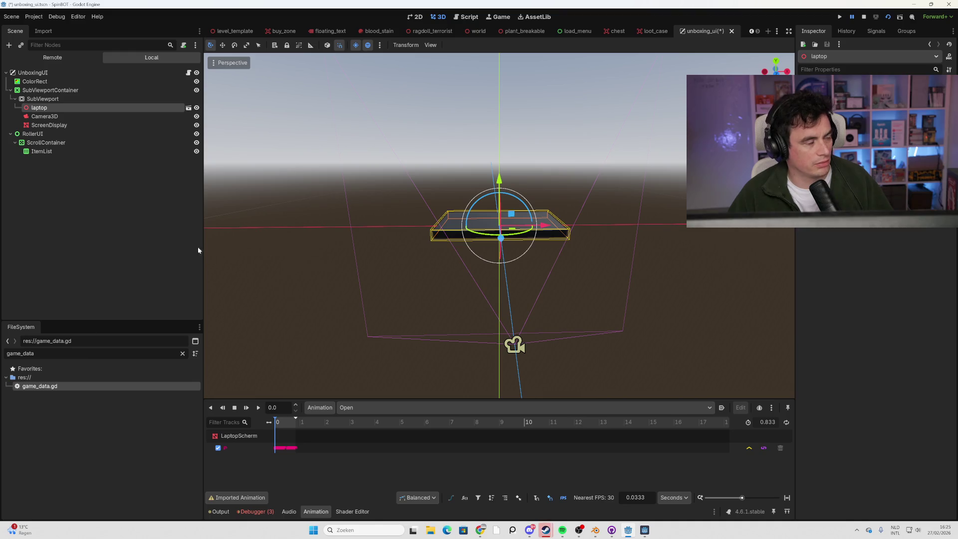